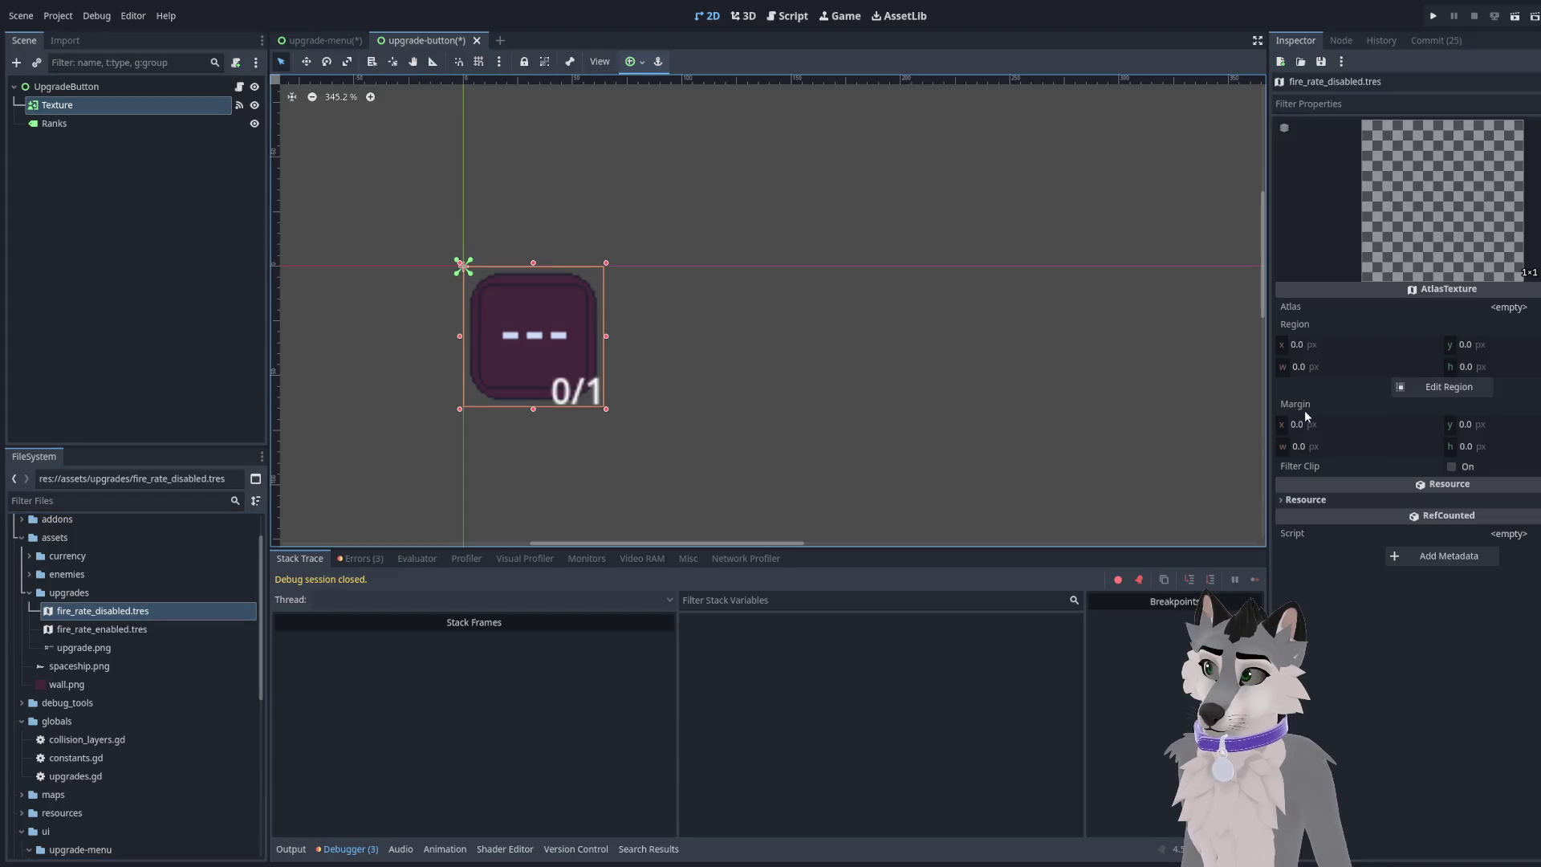
Assign upgrade.png as the atlas of fire_rate_disabled.tres
{"action": "left_click", "coordinate": [1333, 425]}
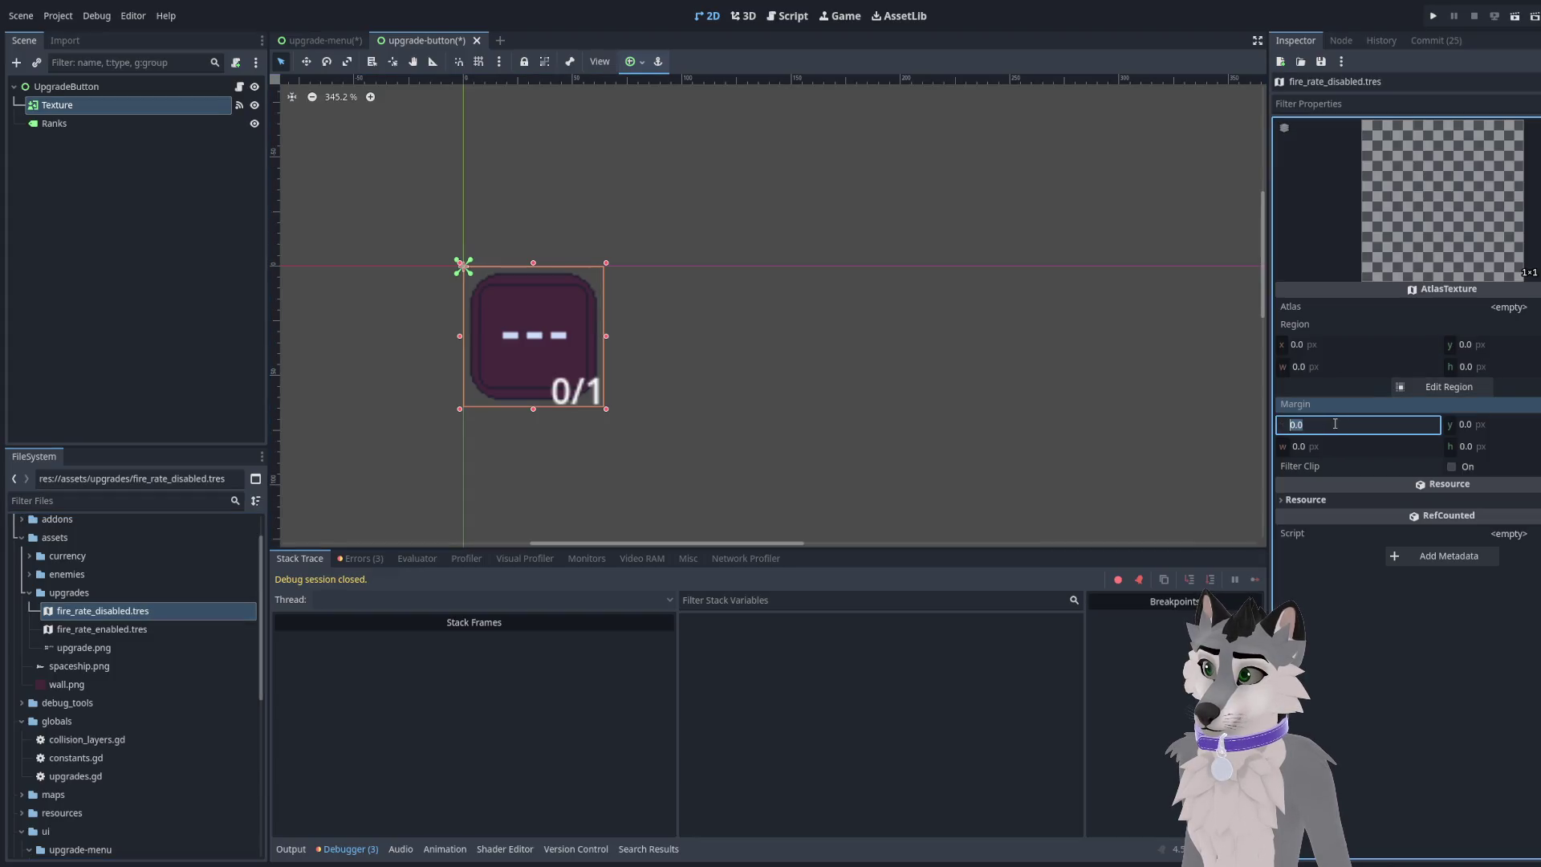
{"action": "type", "text": "64"}
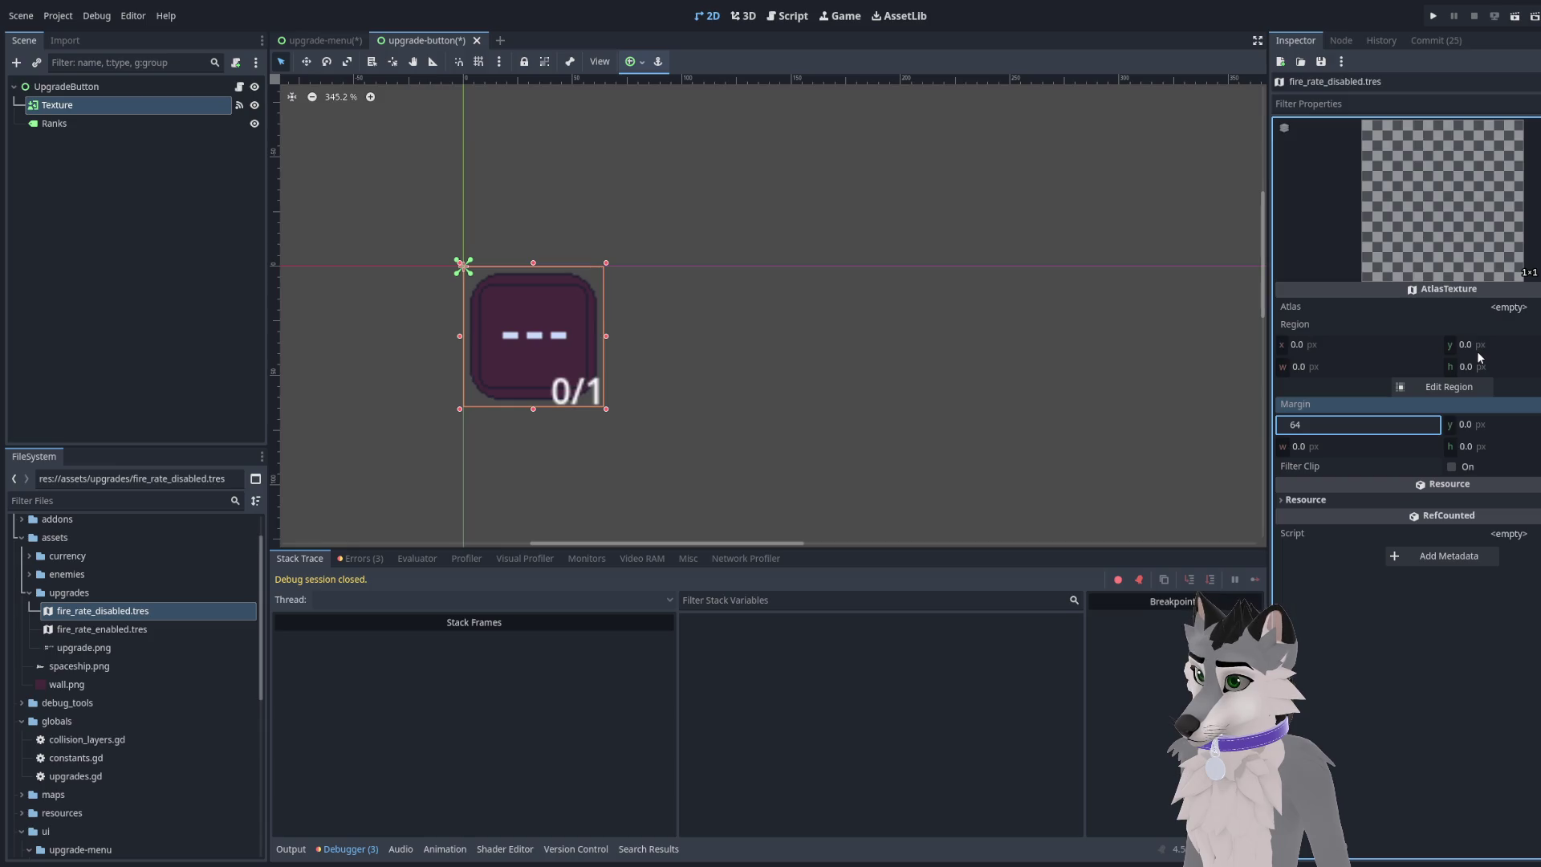
{"action": "key", "text": "BackSpace"}
{"action": "key", "text": "BackSpace"}
{"action": "left_click", "coordinate": [1380, 365]}
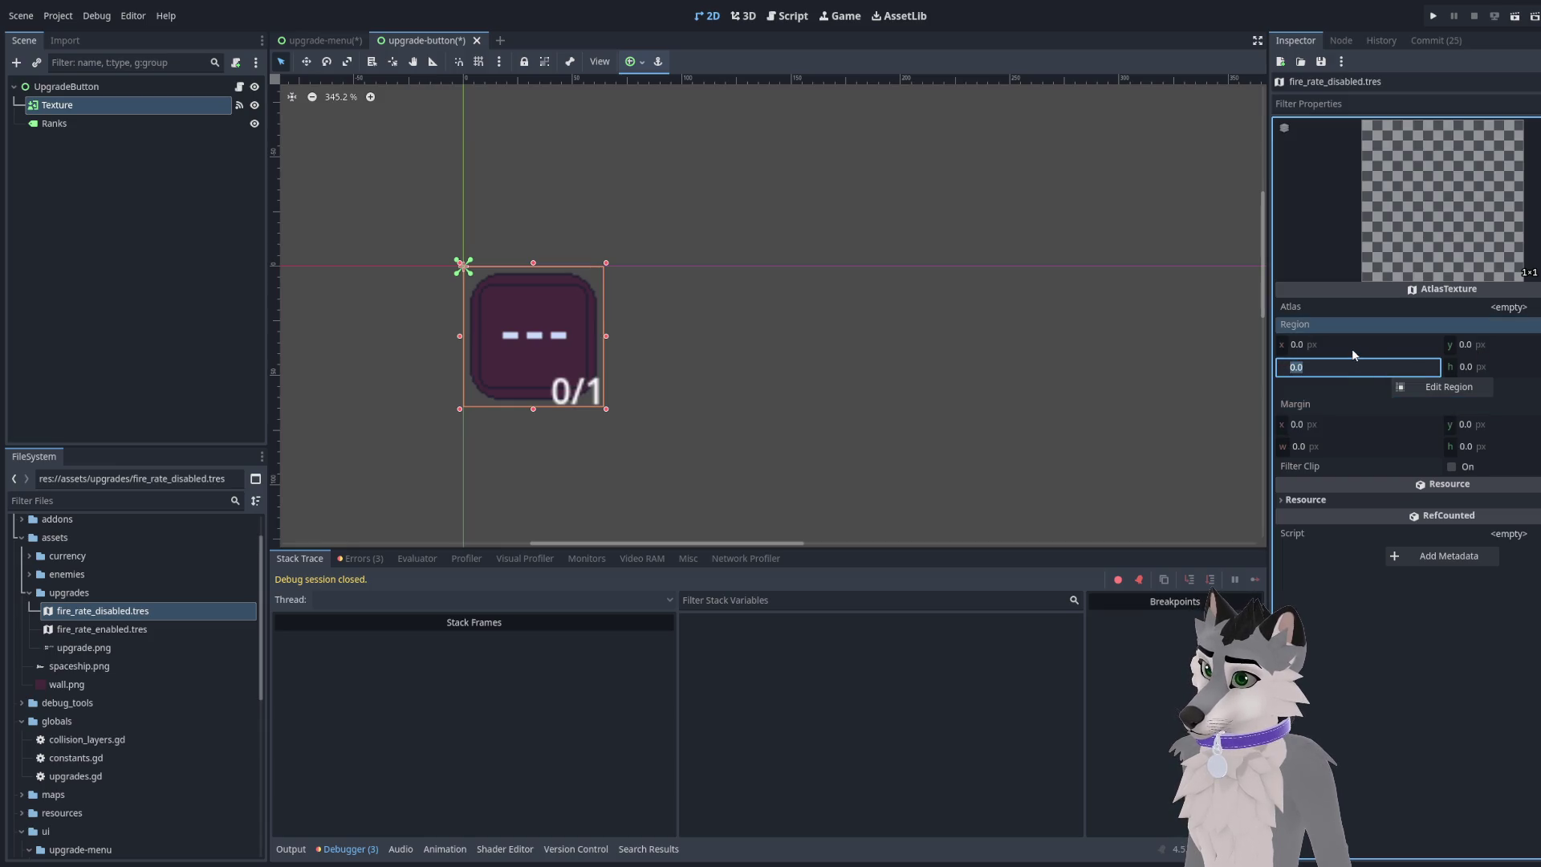
{"action": "left_click", "coordinate": [1353, 346]}
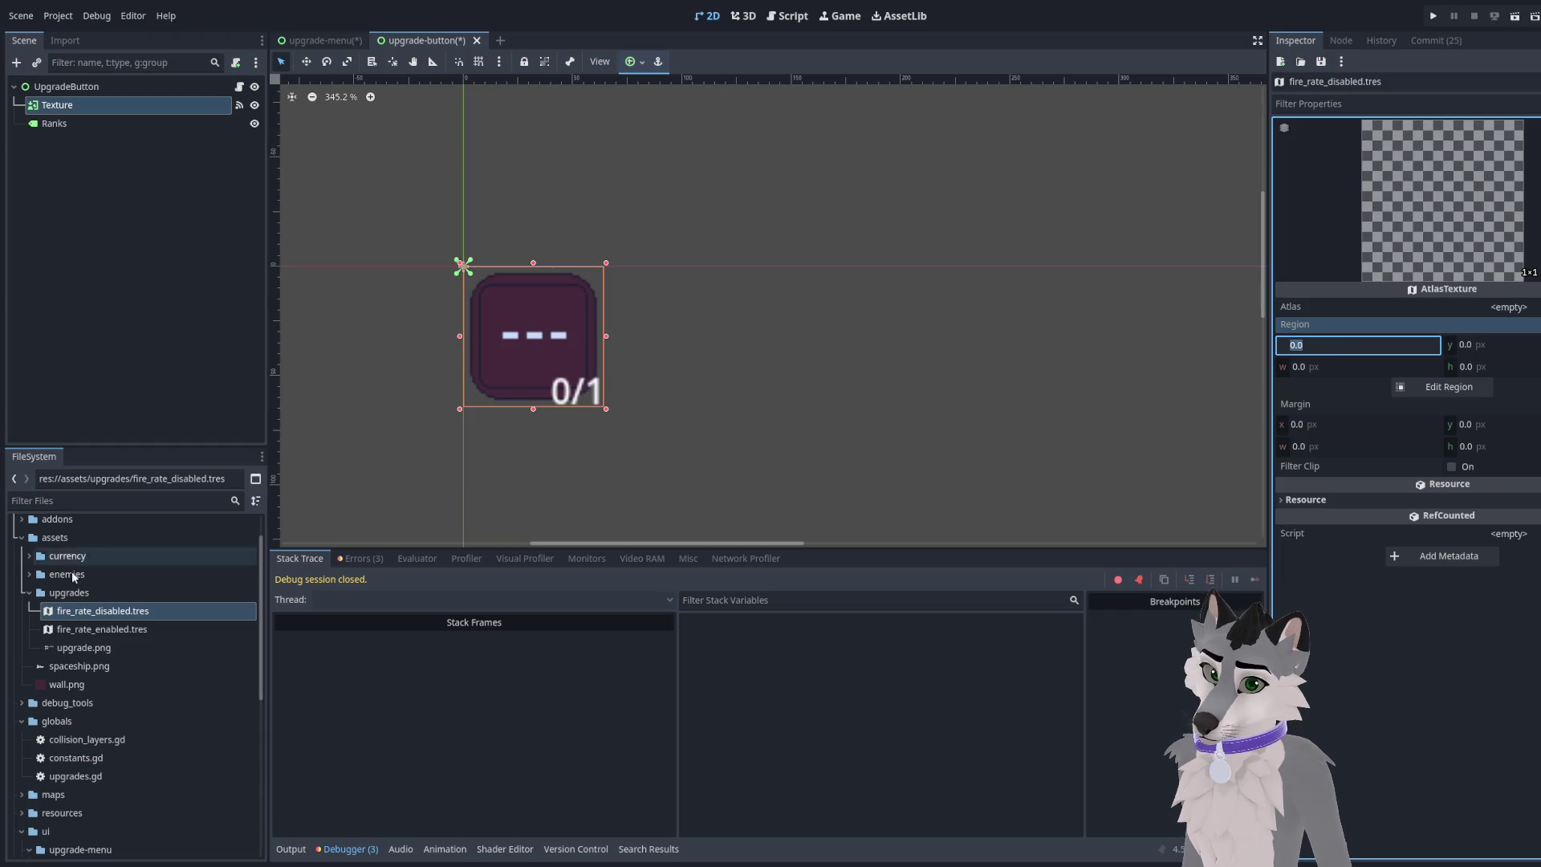
{"action": "mouse_move", "coordinate": [84, 648]}
{"action": "left_mouse_down"}
{"action": "mouse_move", "coordinate": [806, 353]}
{"action": "mouse_move", "coordinate": [1487, 294]}
{"action": "mouse_move", "coordinate": [1489, 307]}
{"action": "left_mouse_up"}
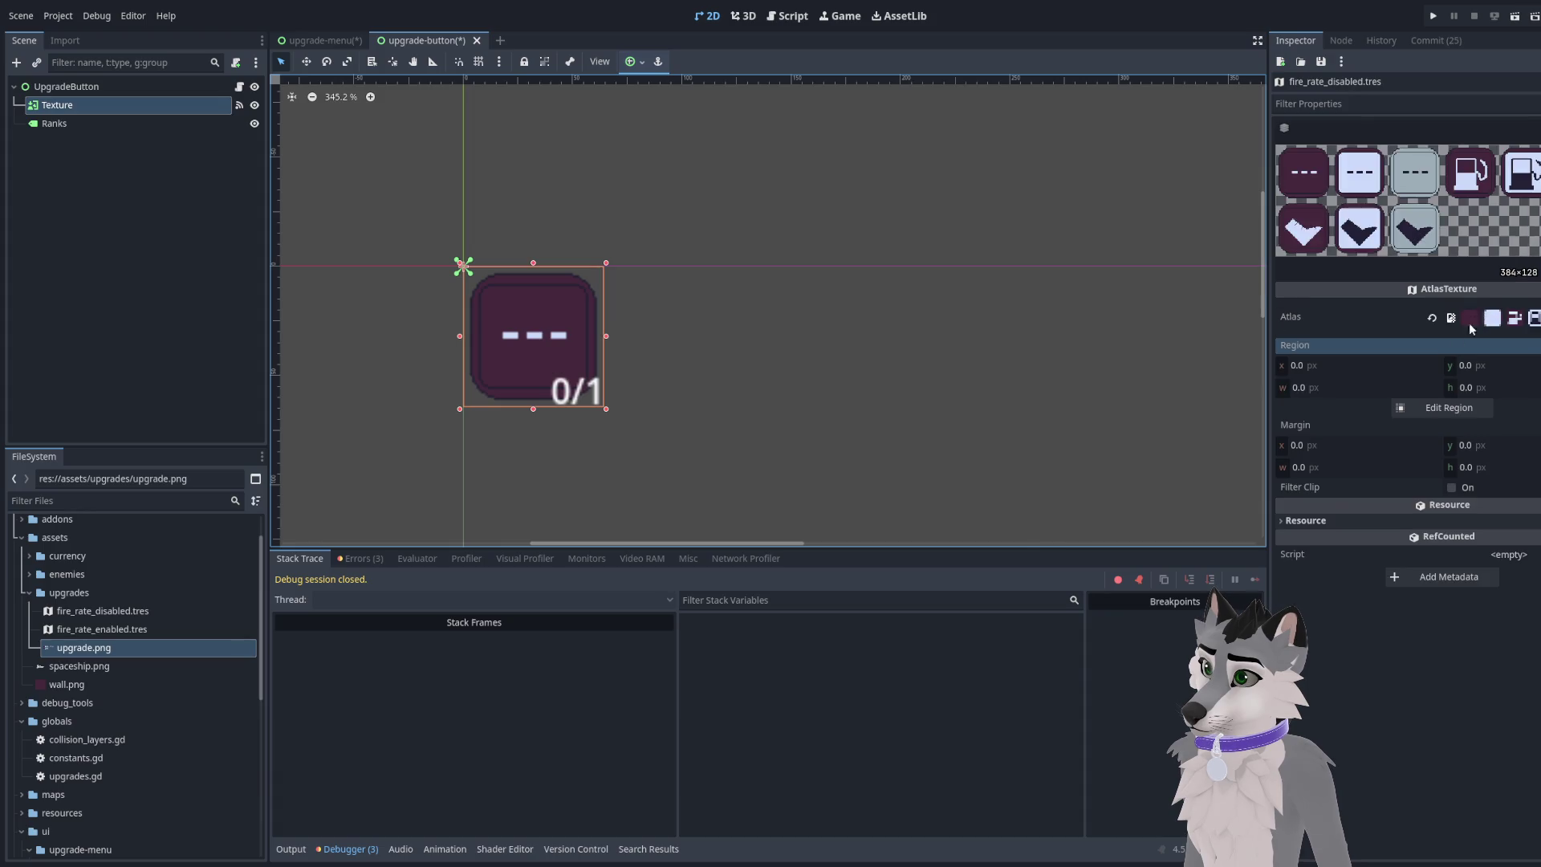
Set the atlas region to x 64, width 64, height 64
{"action": "left_click", "coordinate": [1345, 363]}
{"action": "key", "text": "Tab"}
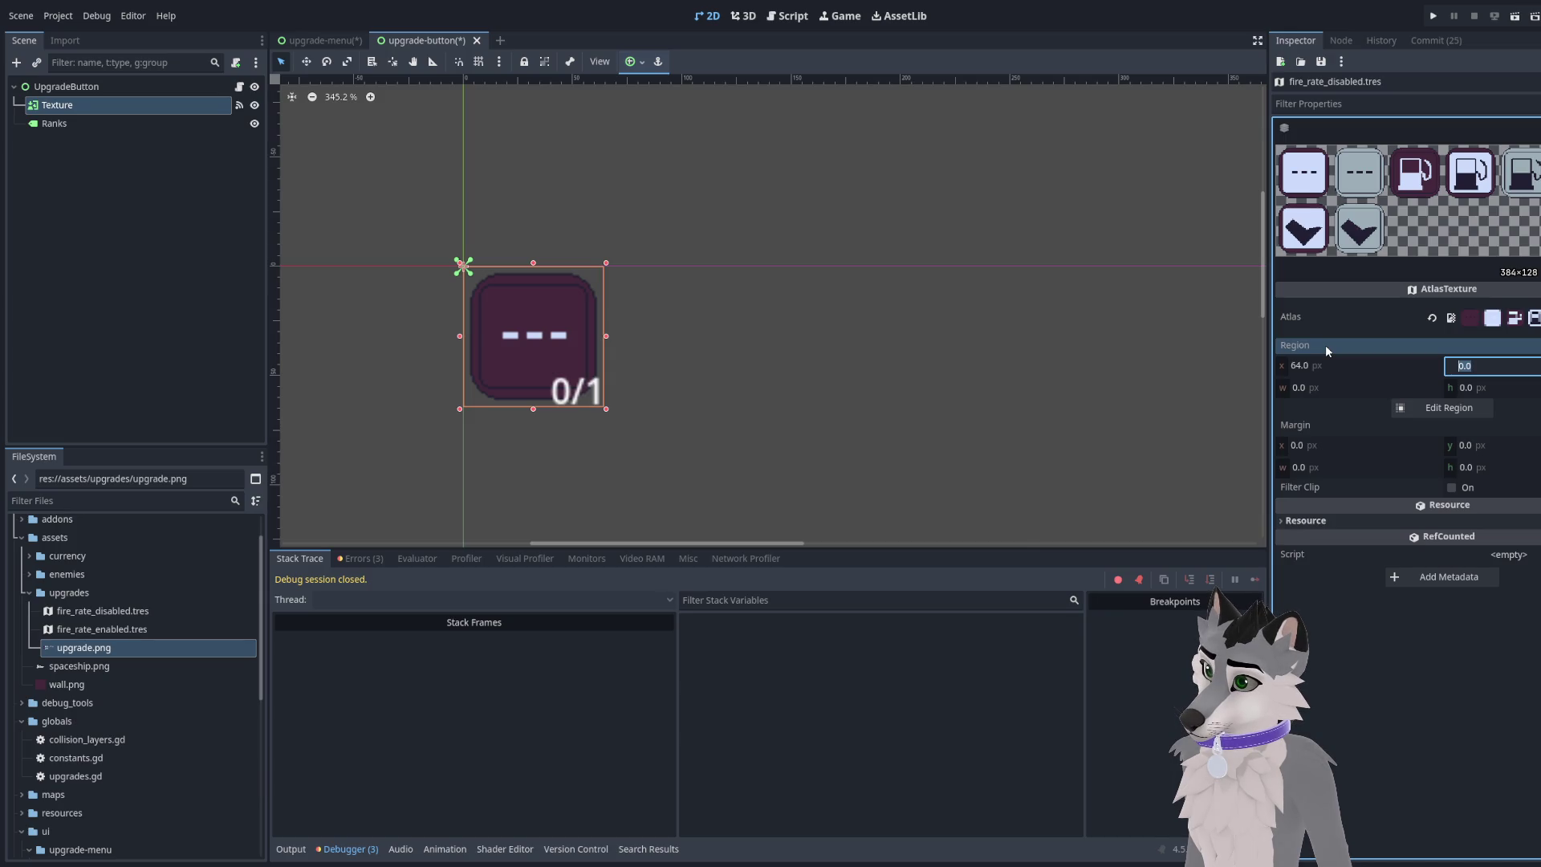
{"action": "key", "text": "Tab"}
{"action": "type", "text": "64"}
{"action": "key", "text": "Tab"}
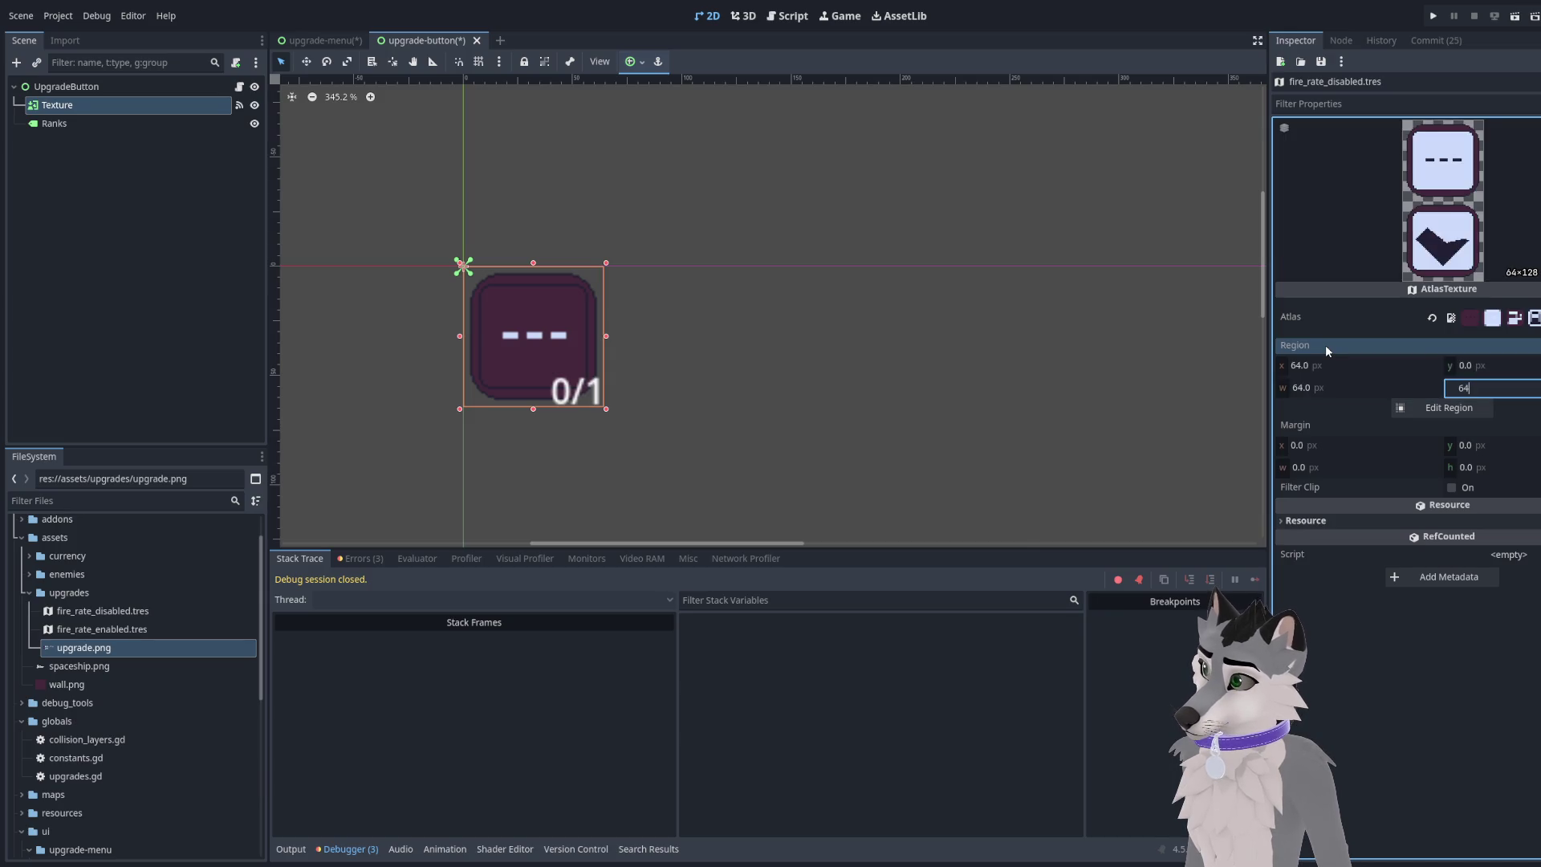
{"action": "type", "text": "64"}
{"action": "key", "text": "Tab"}
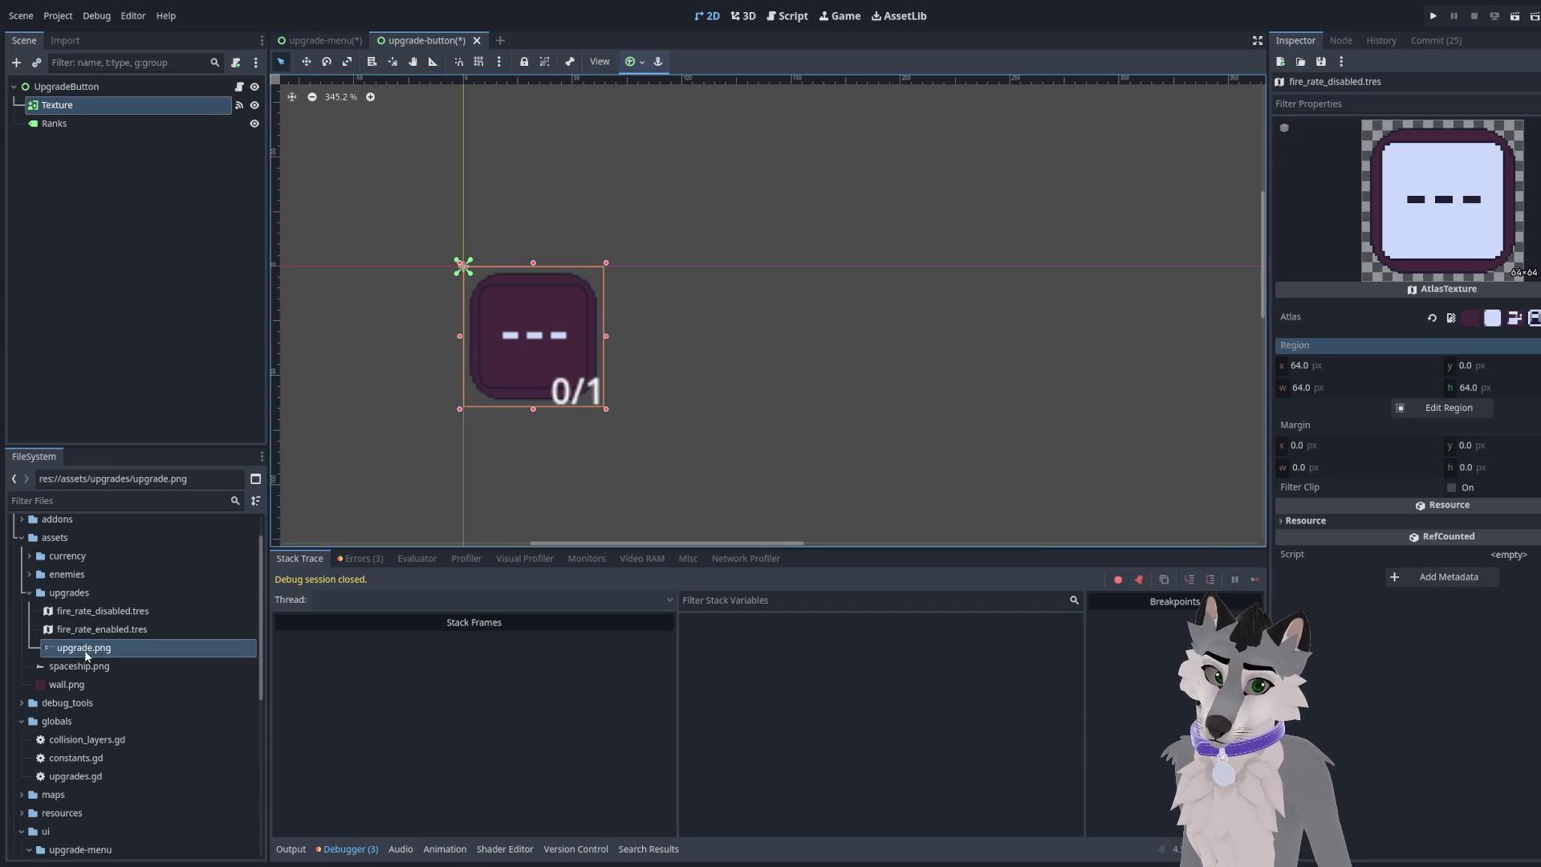
{"action": "left_click", "coordinate": [113, 611]}
Move fire_rate_disabled.tres to the grey tile at region x 128 and save it
{"action": "left_click", "coordinate": [106, 600]}
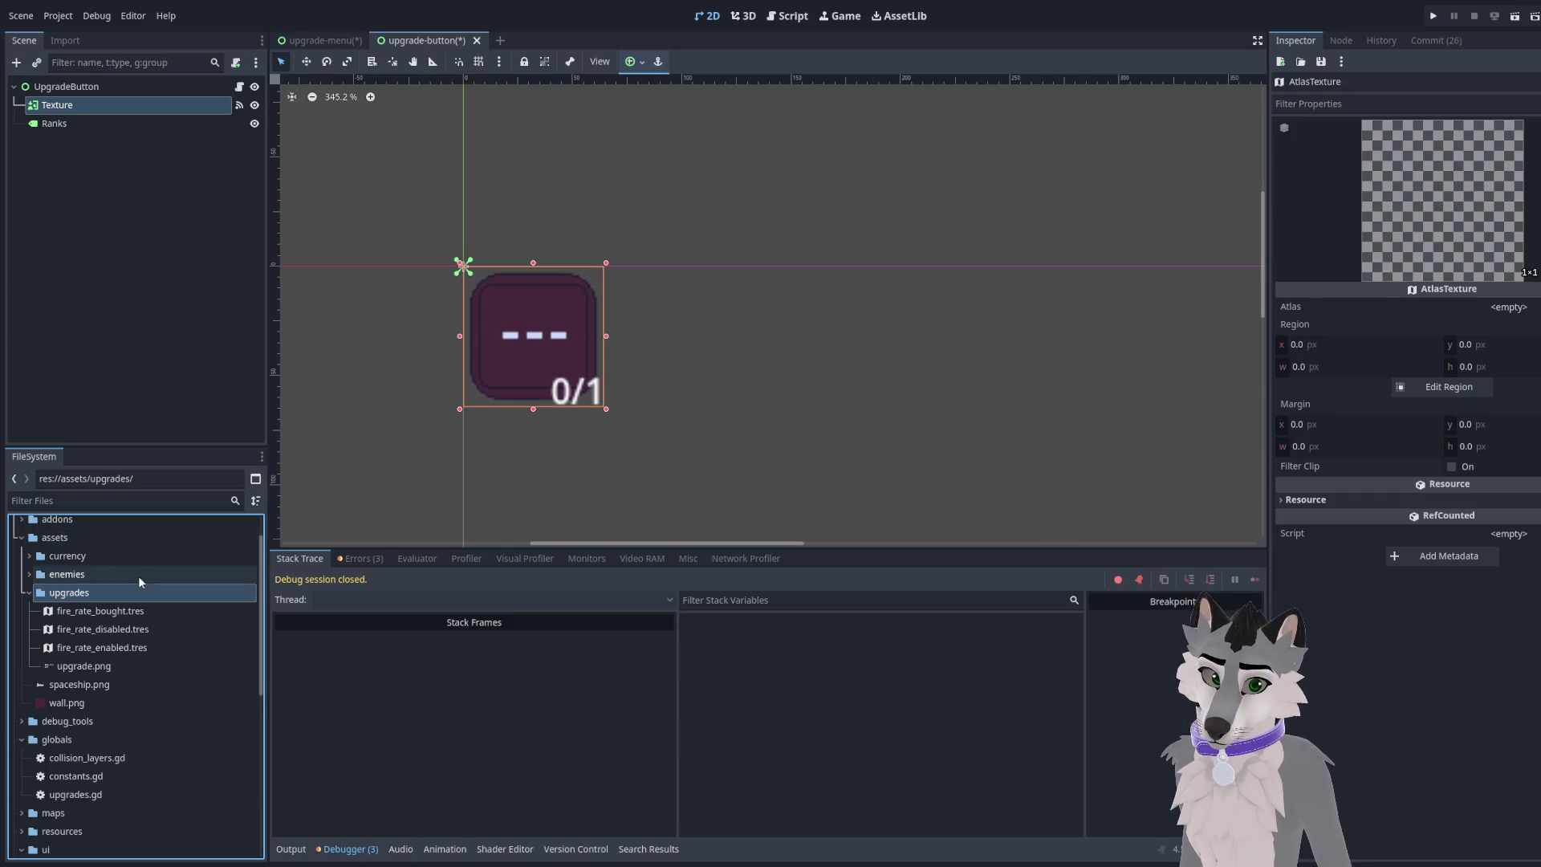
{"action": "left_click", "coordinate": [103, 629]}
{"action": "double_click", "coordinate": [133, 629]}
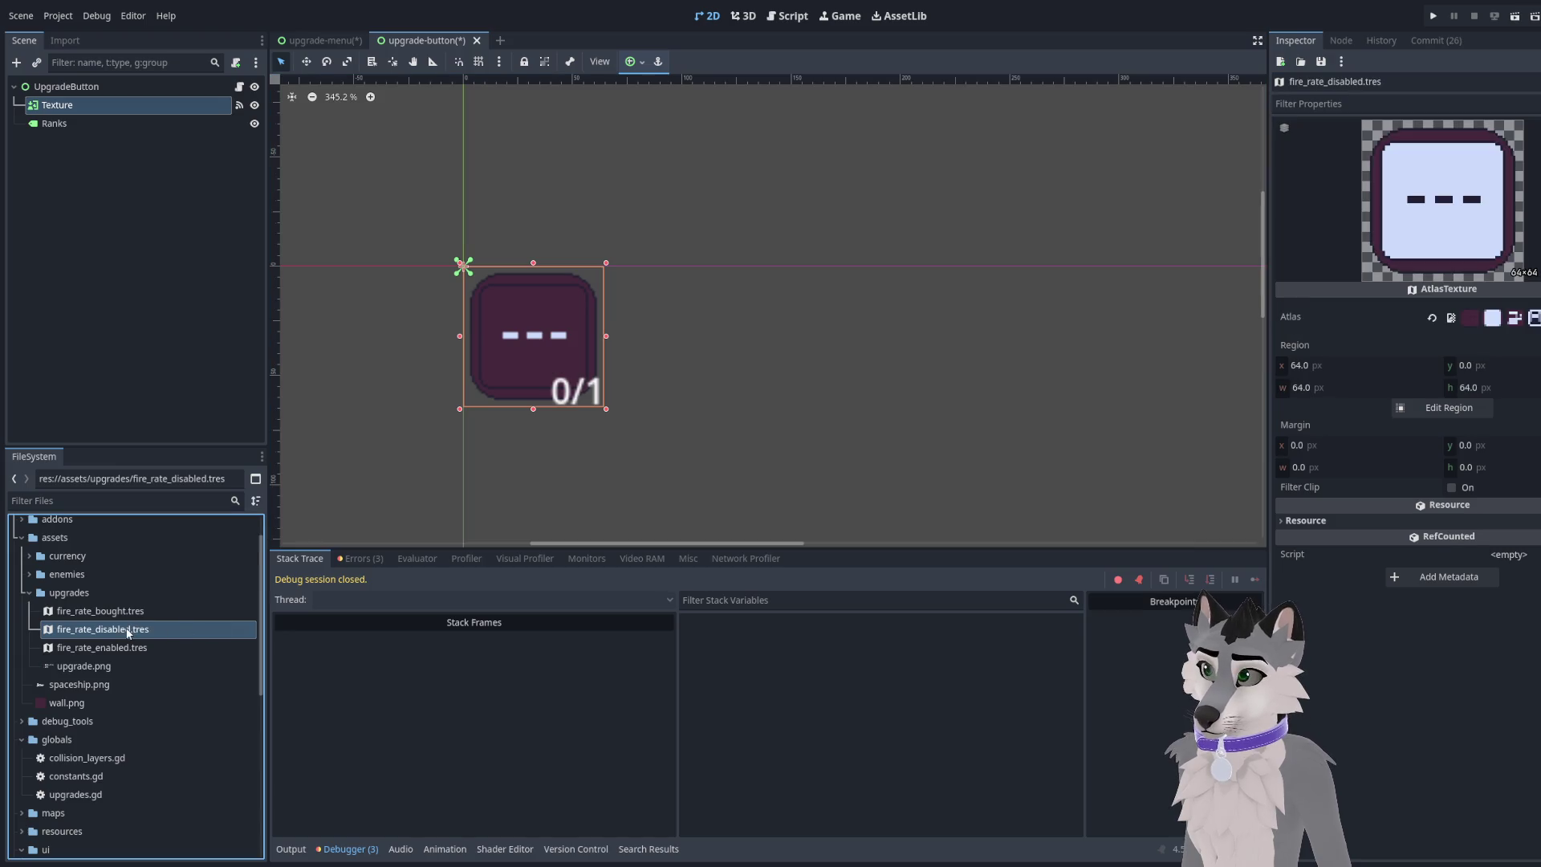
{"action": "left_click", "coordinate": [1300, 366]}
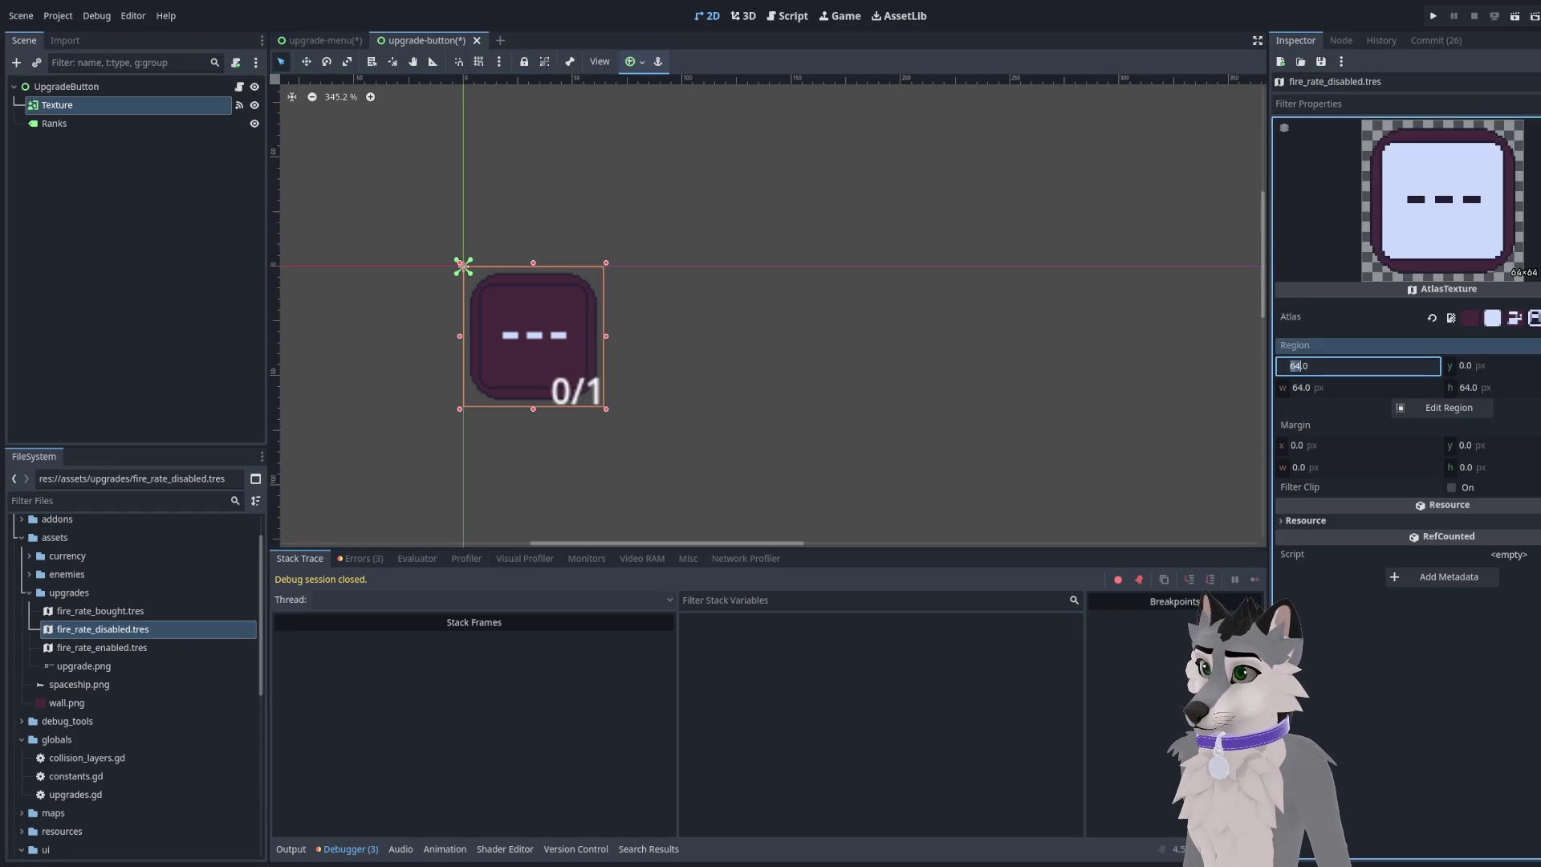
{"action": "type", "text": "128"}
{"action": "key", "text": "Return"}
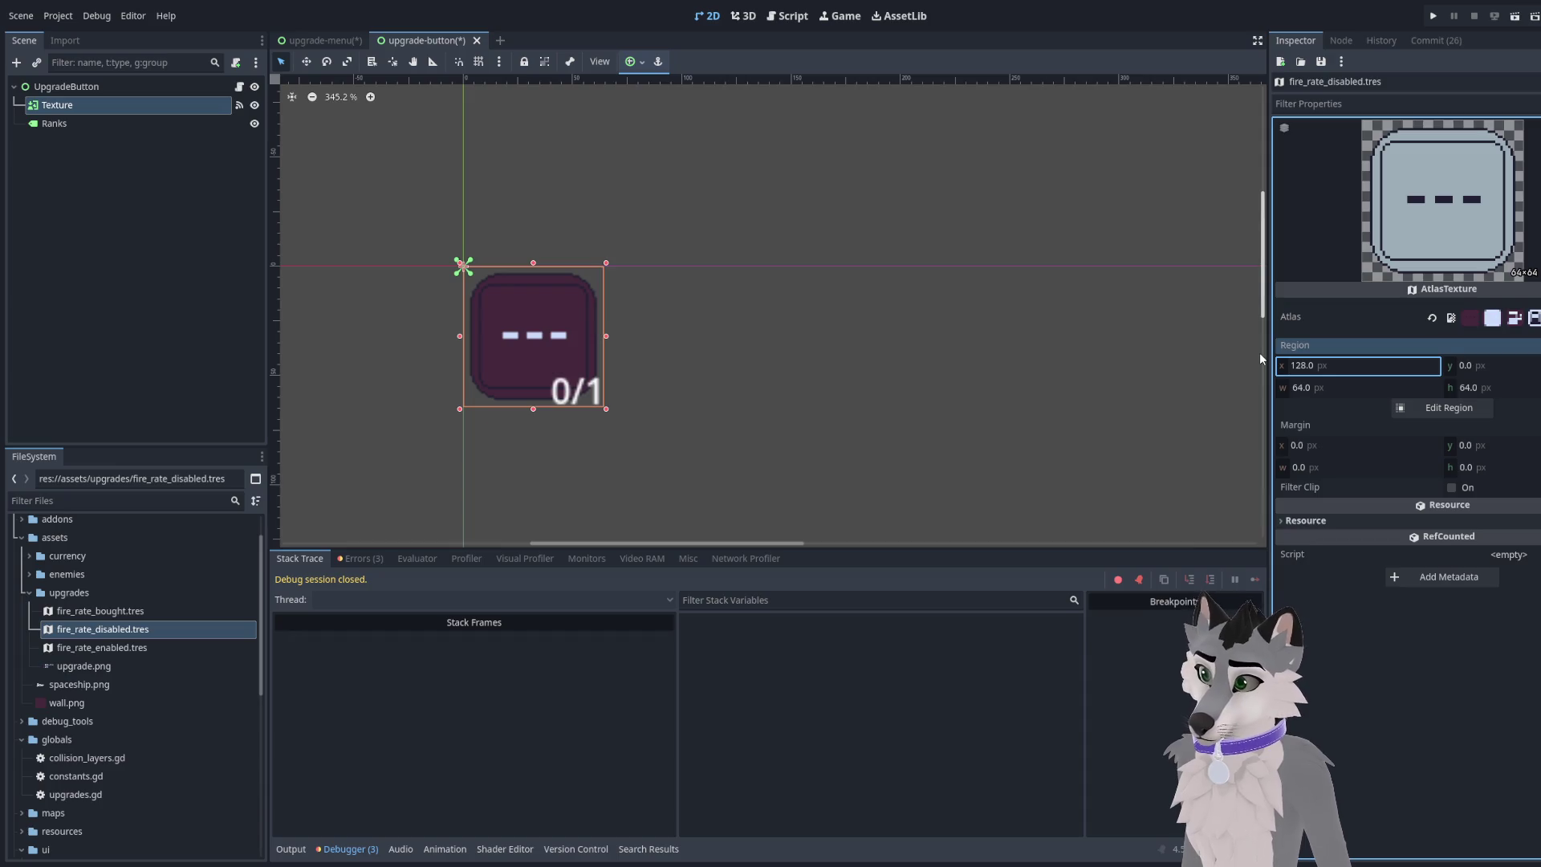
{"action": "key", "text": "ctrl+s"}
{"action": "left_click", "coordinate": [132, 647]}
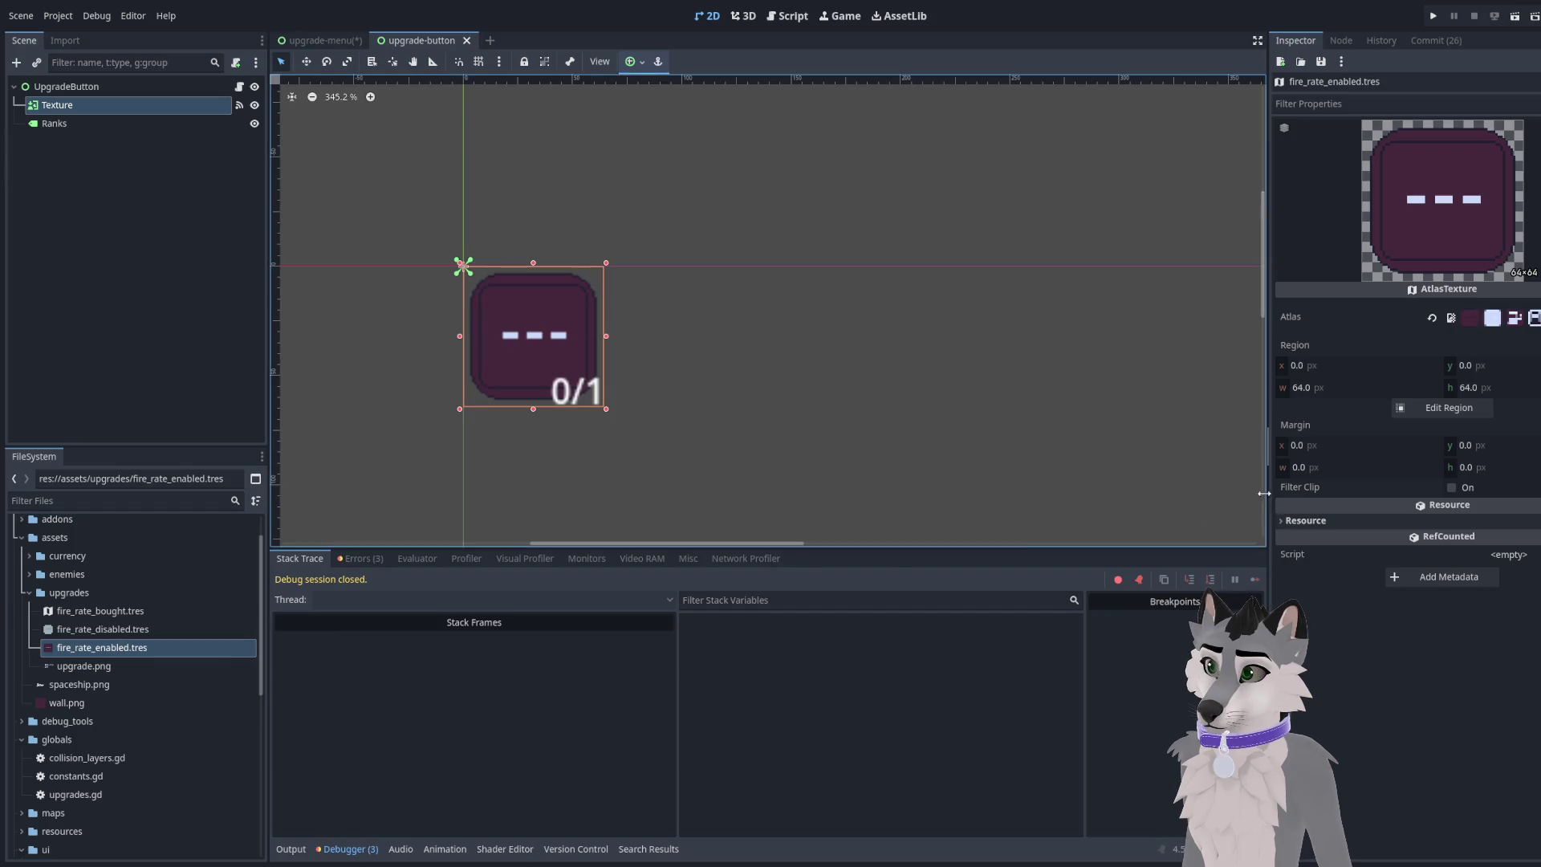
Assign upgrade.png as the atlas of fire_rate_bought.tres
{"action": "left_click", "coordinate": [159, 613]}
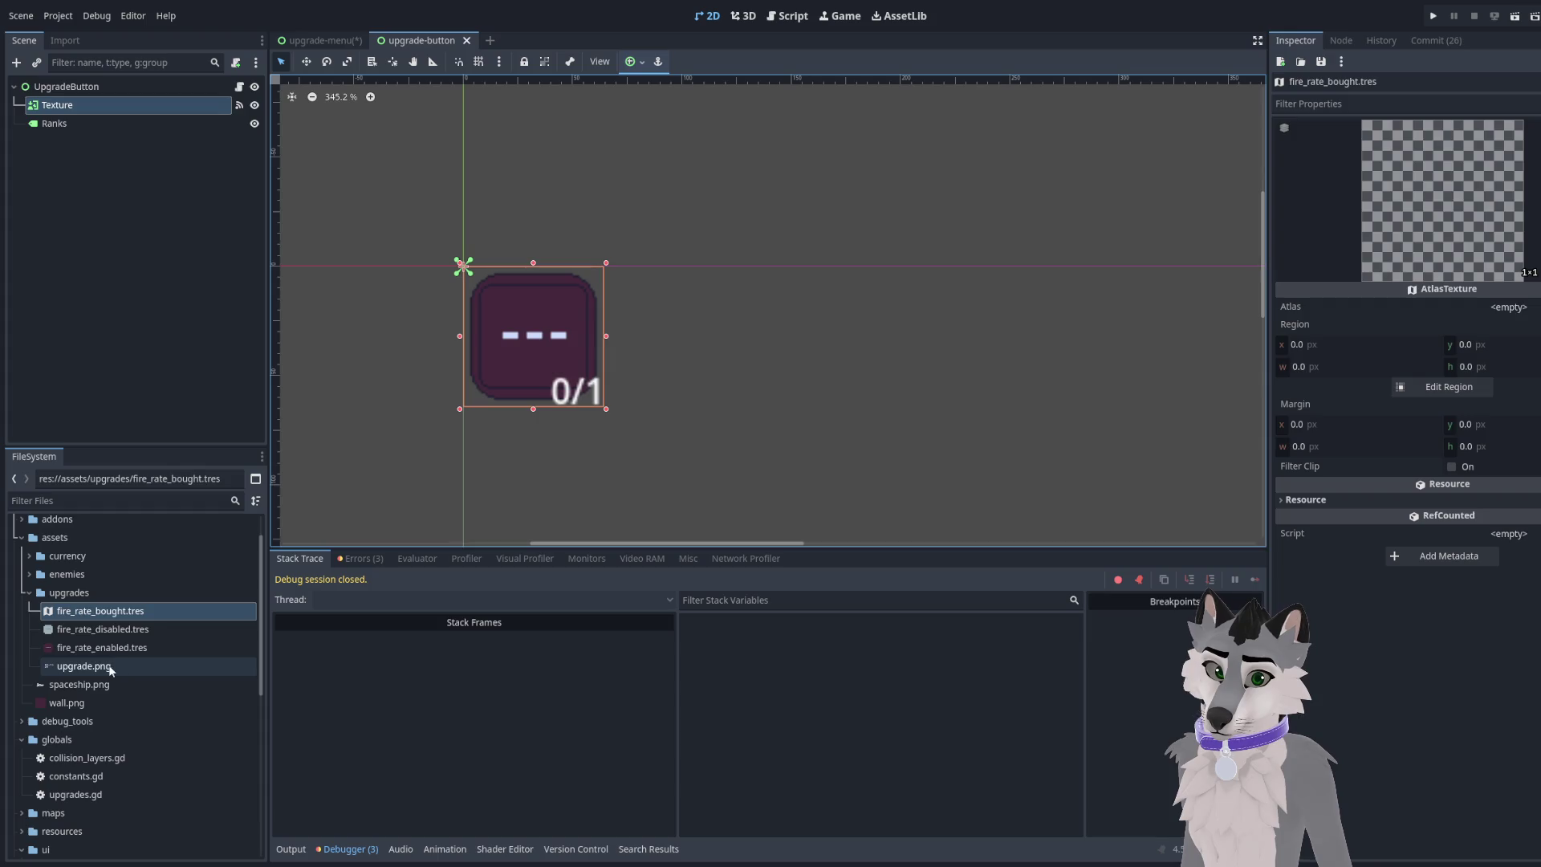
{"action": "mouse_move", "coordinate": [112, 667]}
{"action": "left_mouse_down"}
{"action": "mouse_move", "coordinate": [783, 385]}
{"action": "mouse_move", "coordinate": [1338, 353]}
{"action": "mouse_move", "coordinate": [1352, 308]}
{"action": "mouse_move", "coordinate": [1493, 309]}
{"action": "left_mouse_up"}
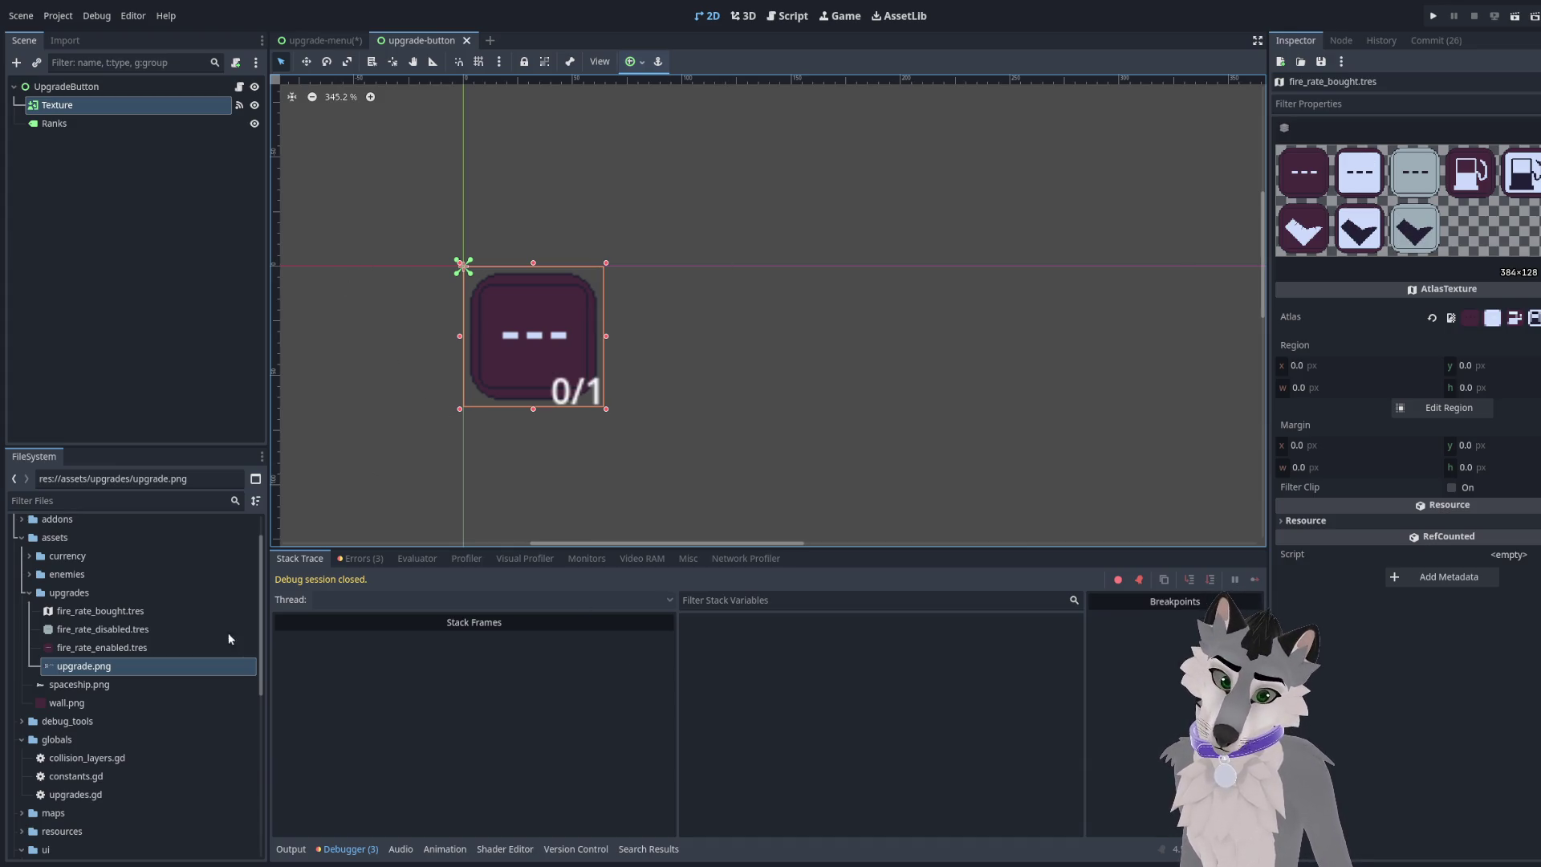
{"action": "left_click", "coordinate": [80, 631]}
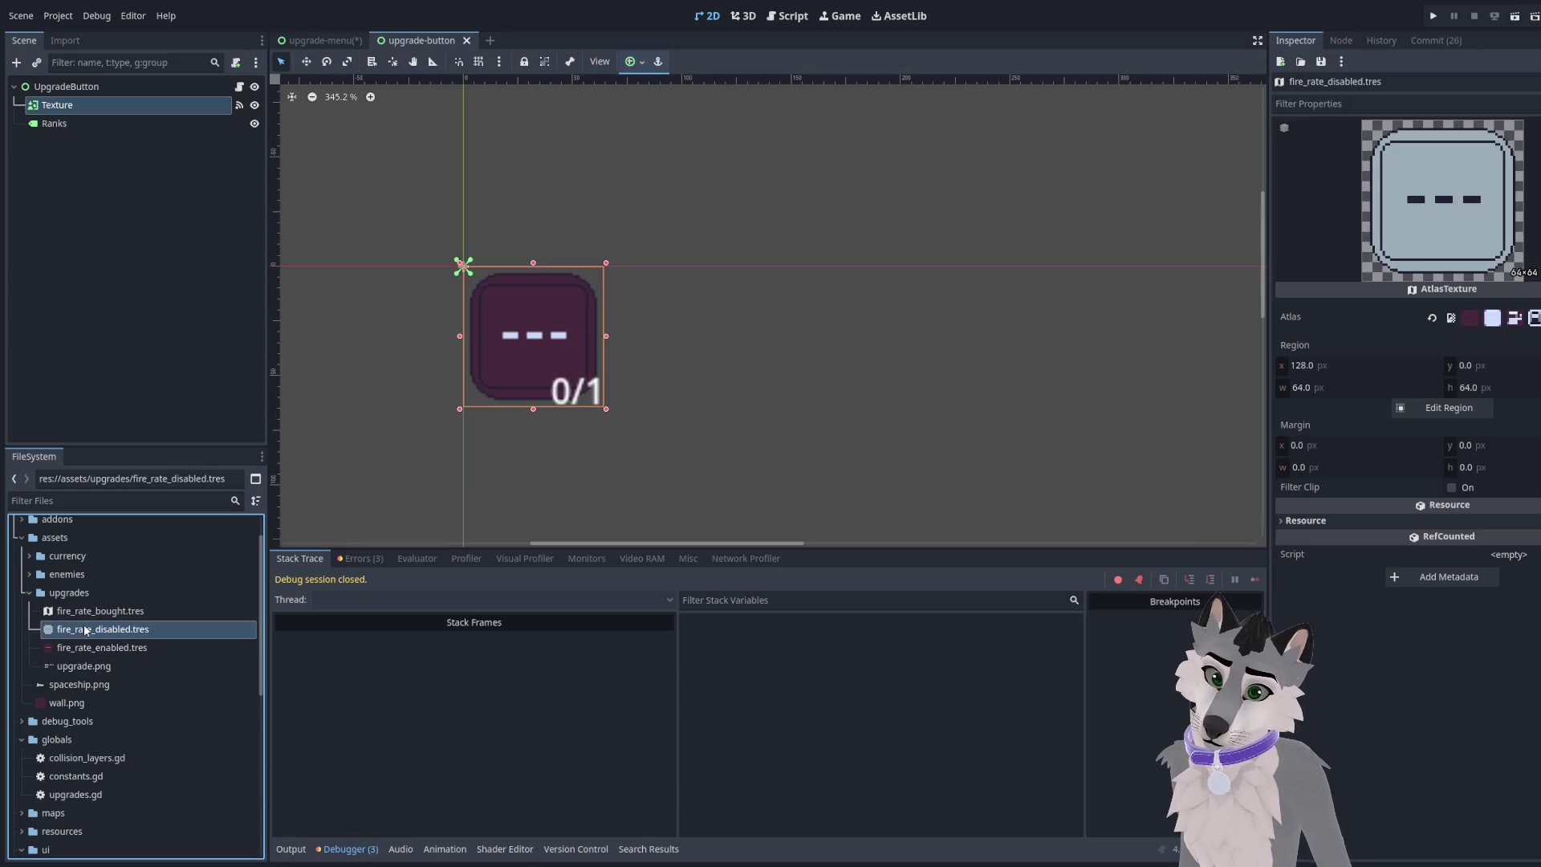
{"action": "left_click", "coordinate": [84, 617]}
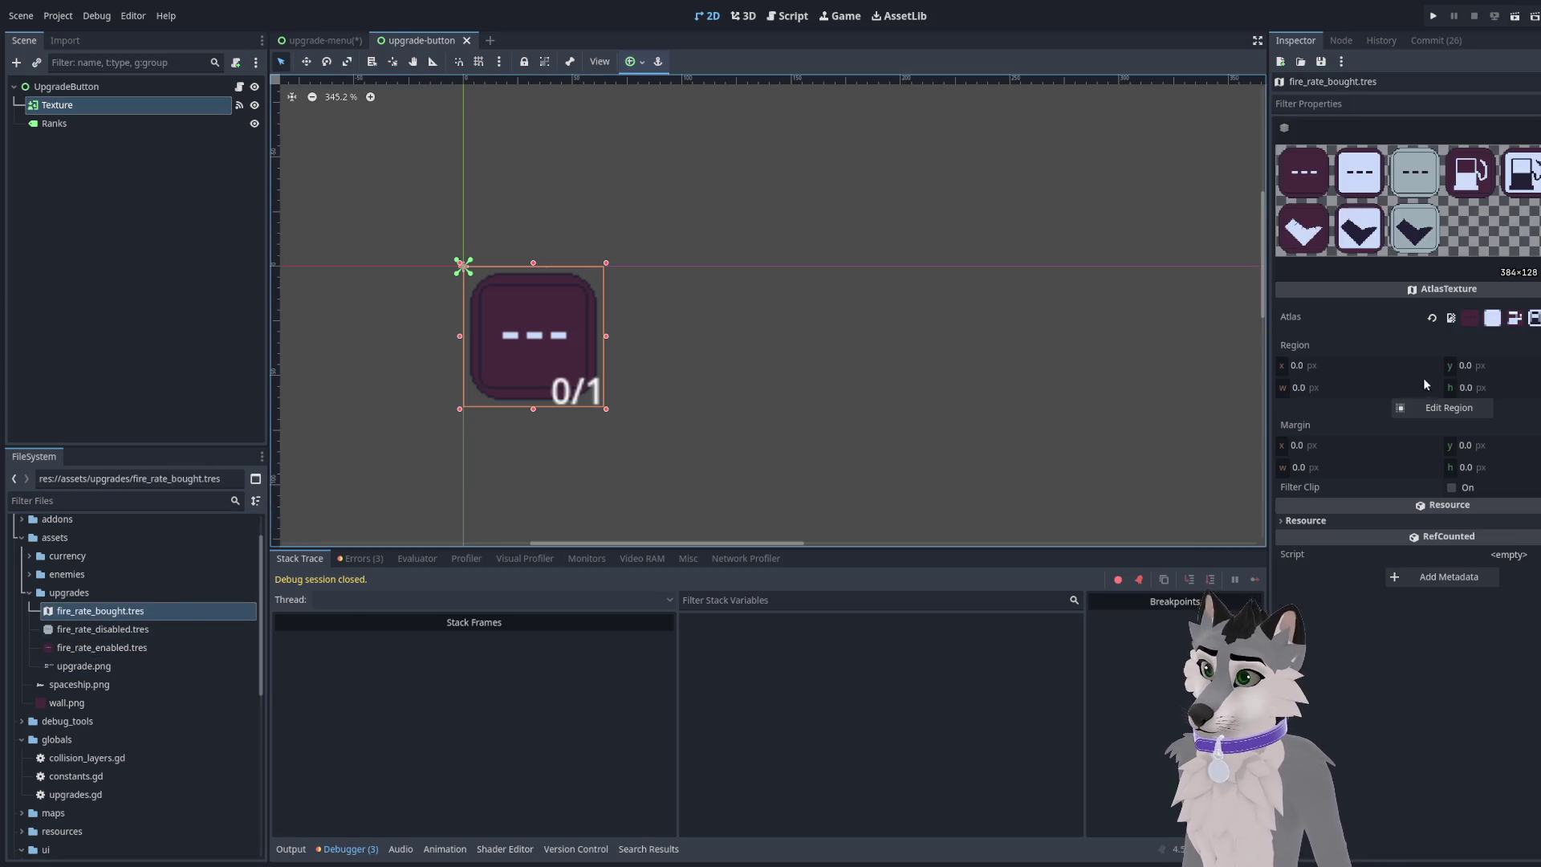
Cut fire_rate_bought.tres to region x 64, 64×64, and save it
{"action": "left_click", "coordinate": [1366, 365]}
{"action": "type", "text": "64"}
{"action": "key", "text": "Tab"}
{"action": "key", "text": "Tab"}
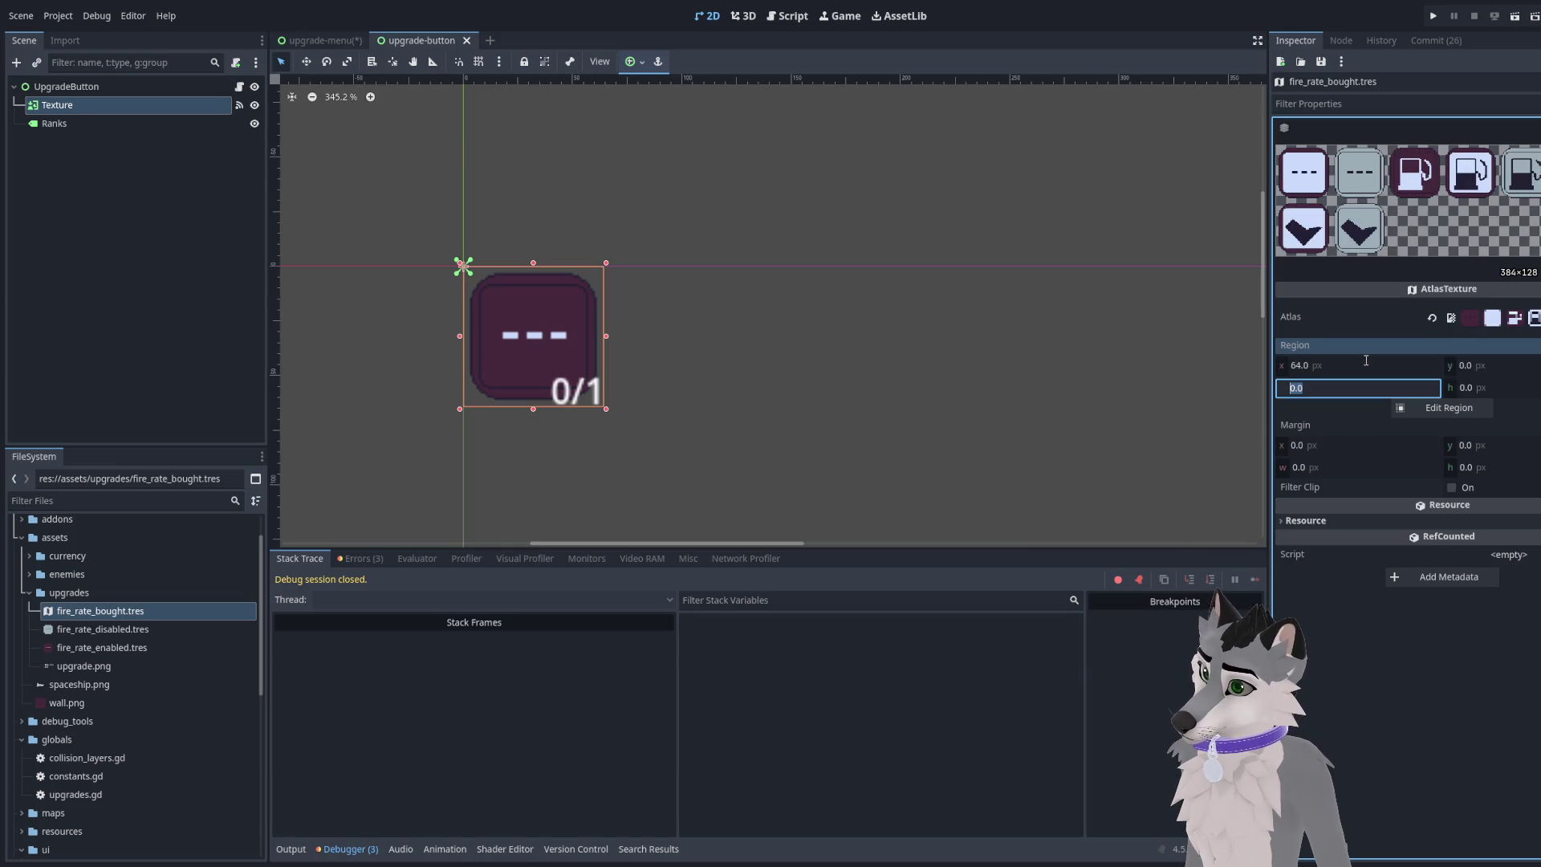
{"action": "type", "text": "64"}
{"action": "key", "text": "Tab"}
{"action": "type", "text": "64"}
{"action": "key", "text": "Tab"}
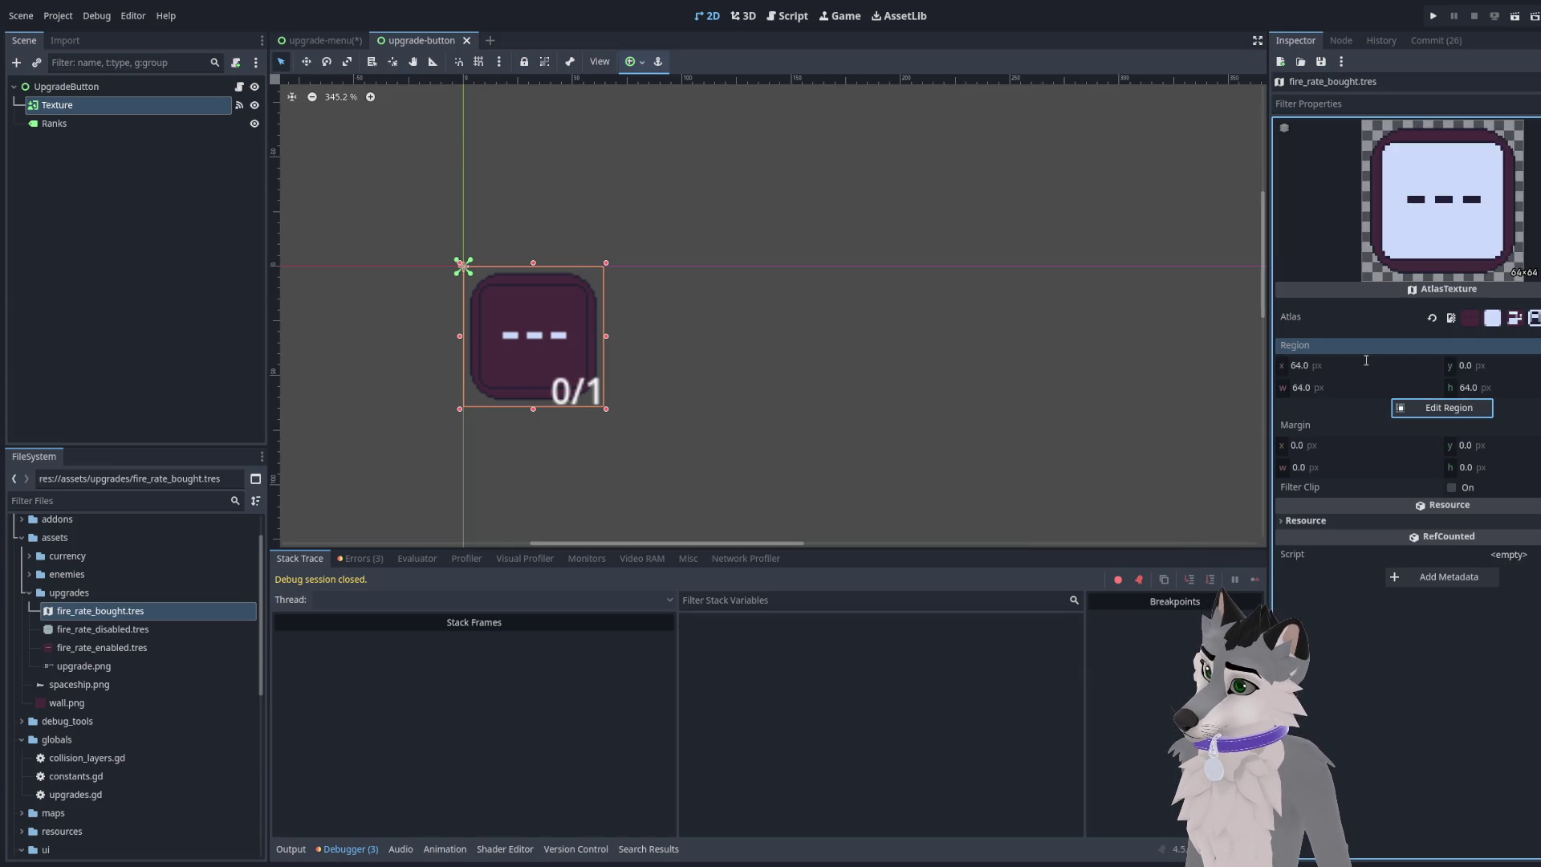
{"action": "key", "text": "ctrl+s"}
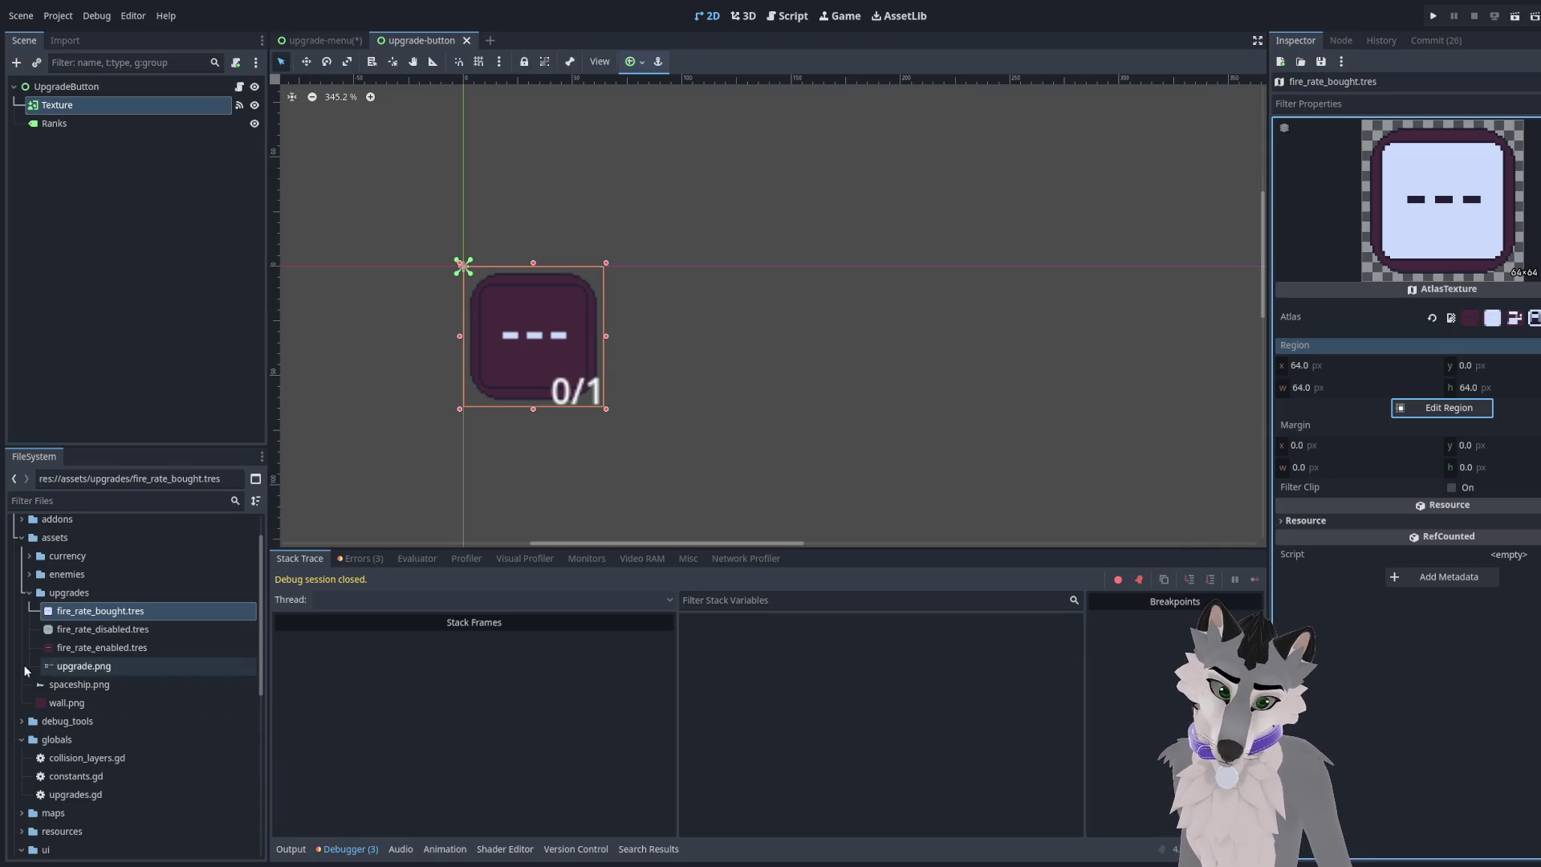
In upgrade-menu, give WeaponSpeed1 the fire_rate bought, disabled and enabled textures as Bought, Unbuyable, Buyable
{"action": "scroll", "coordinate": [73, 658], "scroll_direction": "down", "scroll_amount": 5}
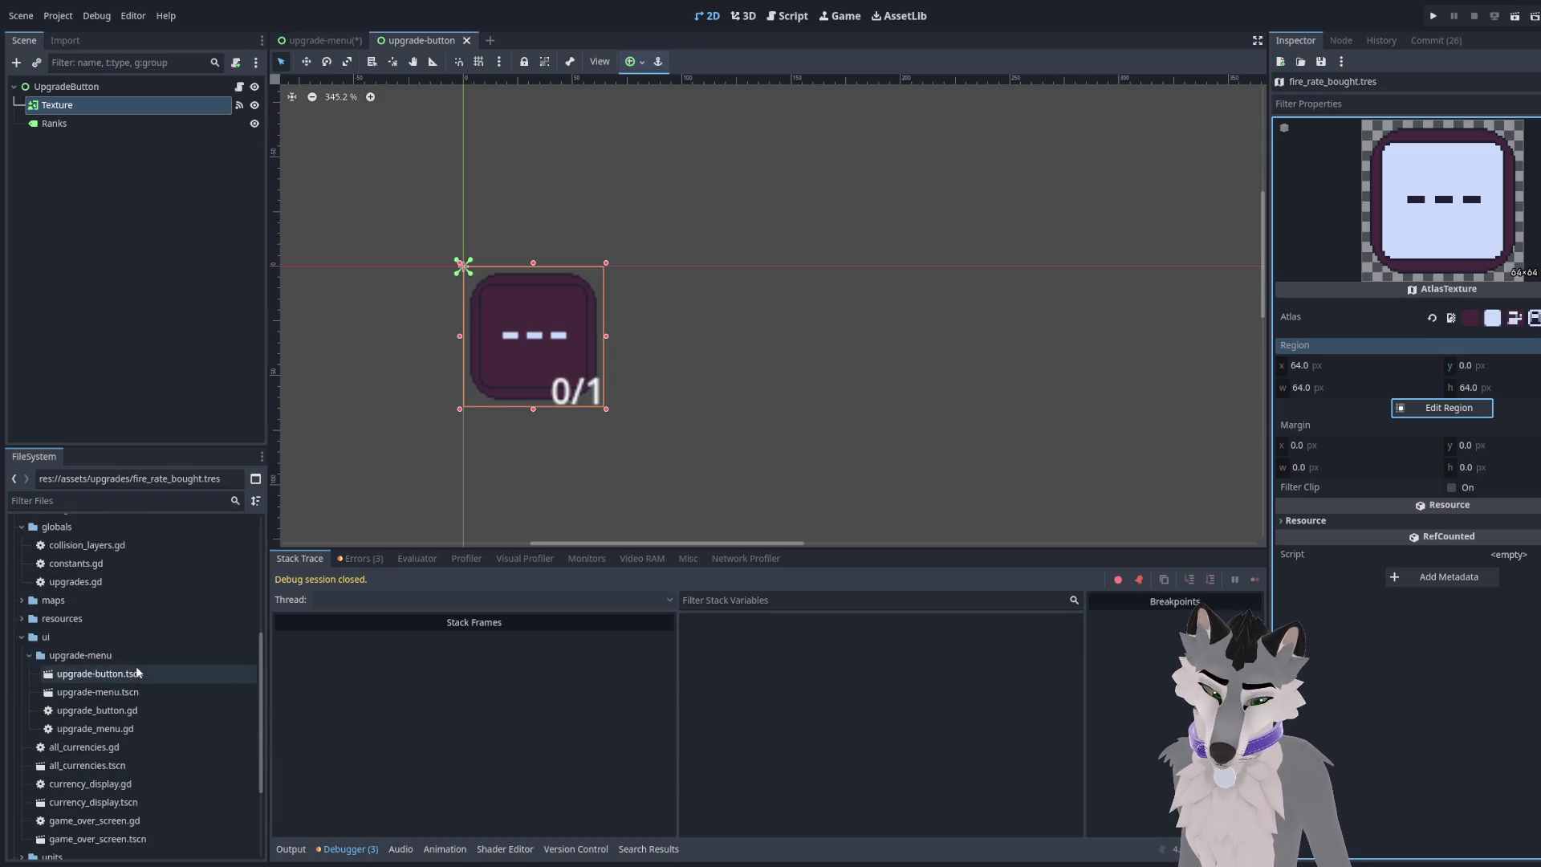
{"action": "left_click", "coordinate": [136, 671]}
{"action": "double_click", "coordinate": [97, 710]}
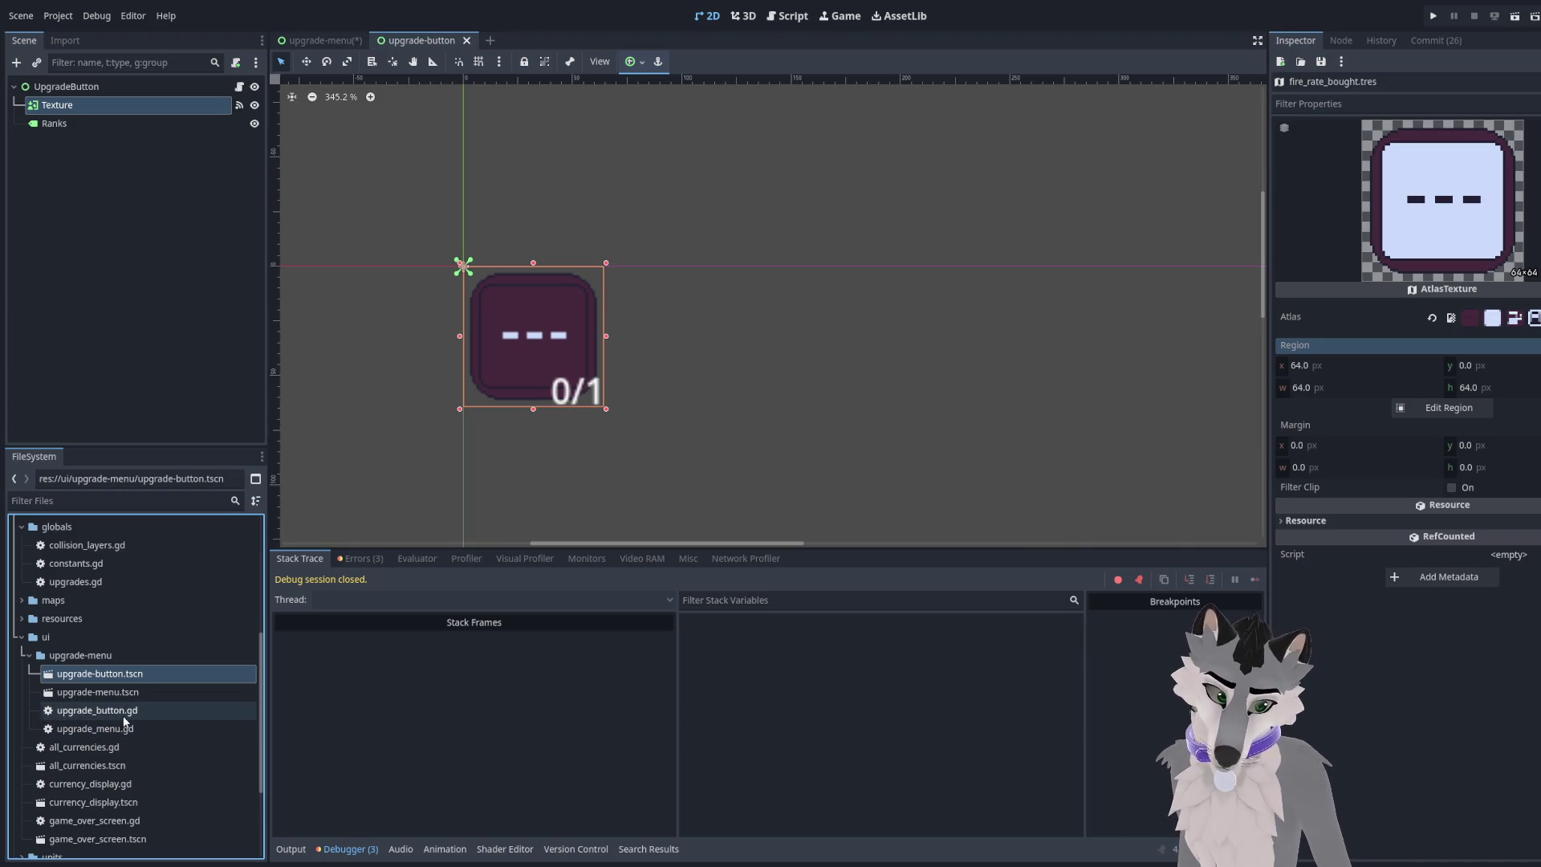
{"action": "left_click", "coordinate": [134, 679]}
{"action": "double_click", "coordinate": [133, 695]}
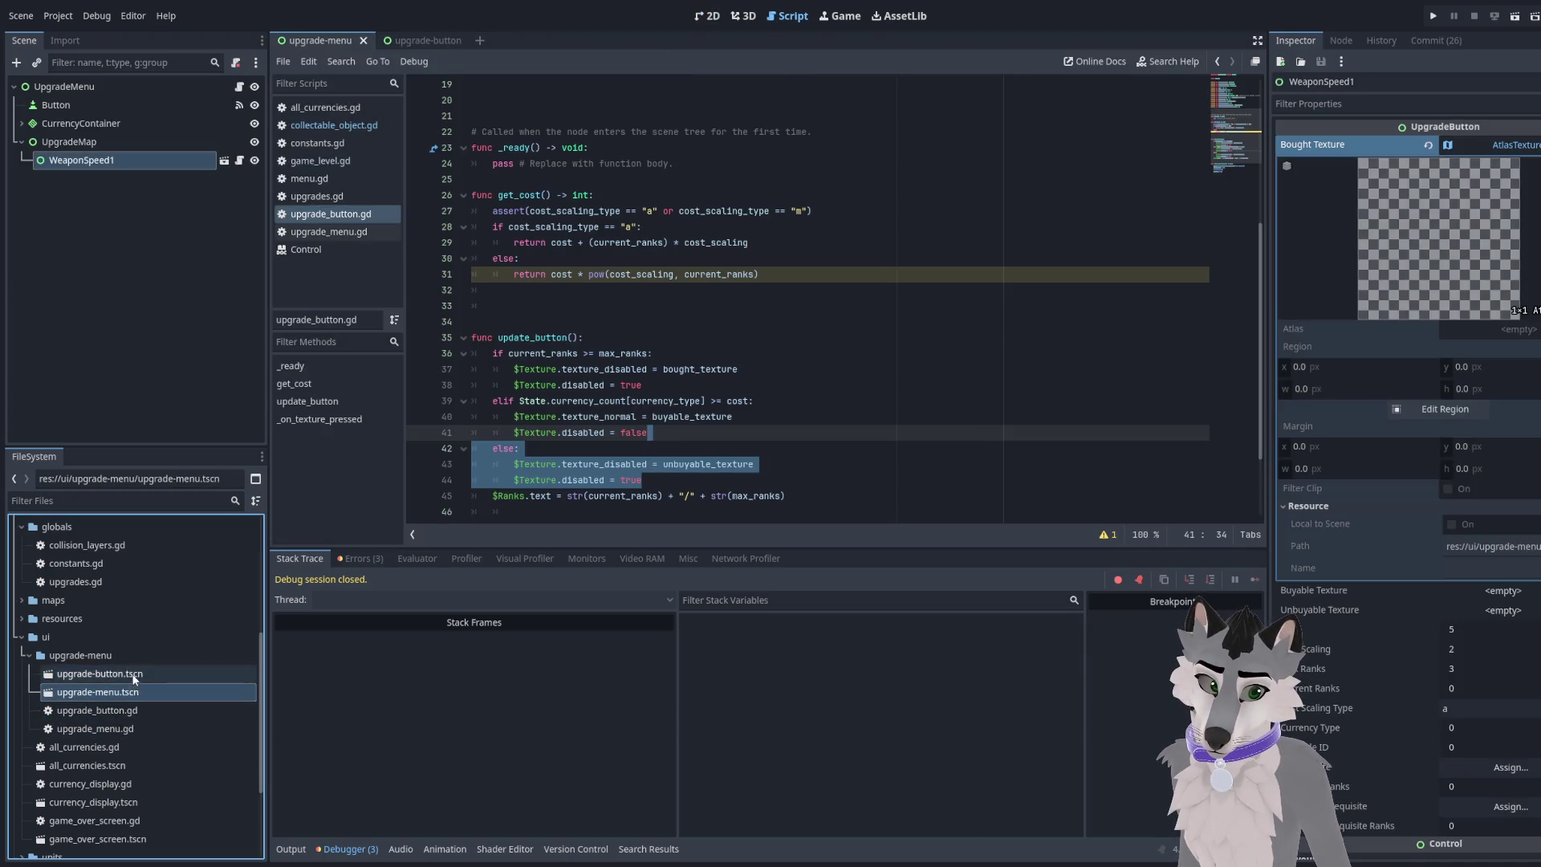
{"action": "scroll", "coordinate": [121, 658], "scroll_direction": "up", "scroll_amount": 5}
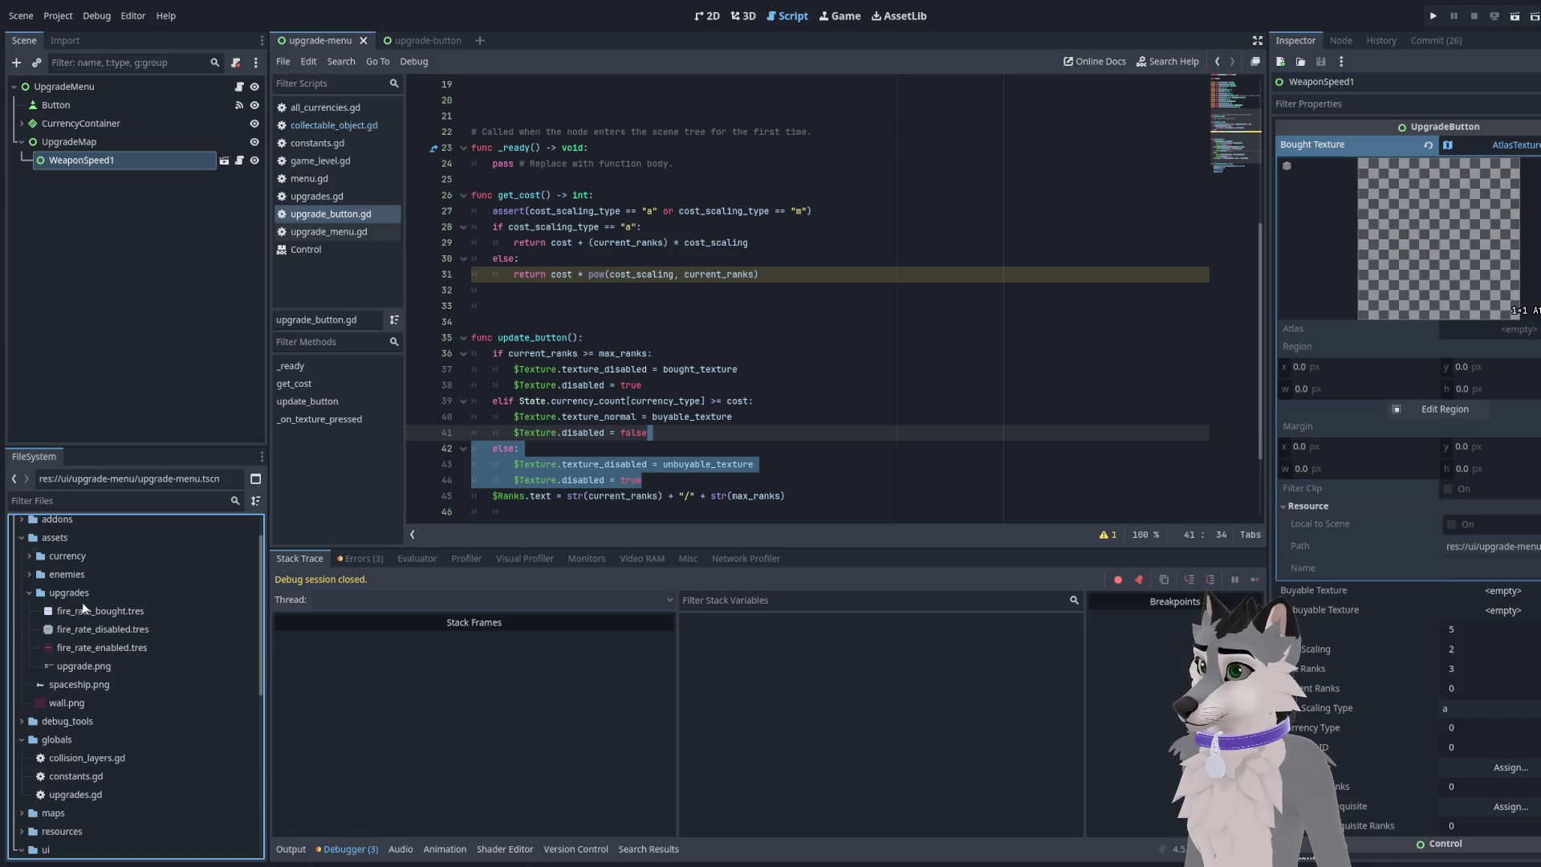
{"action": "mouse_move", "coordinate": [84, 608]}
{"action": "left_mouse_down"}
{"action": "mouse_move", "coordinate": [1444, 240]}
{"action": "mouse_move", "coordinate": [1530, 144]}
{"action": "left_mouse_up"}
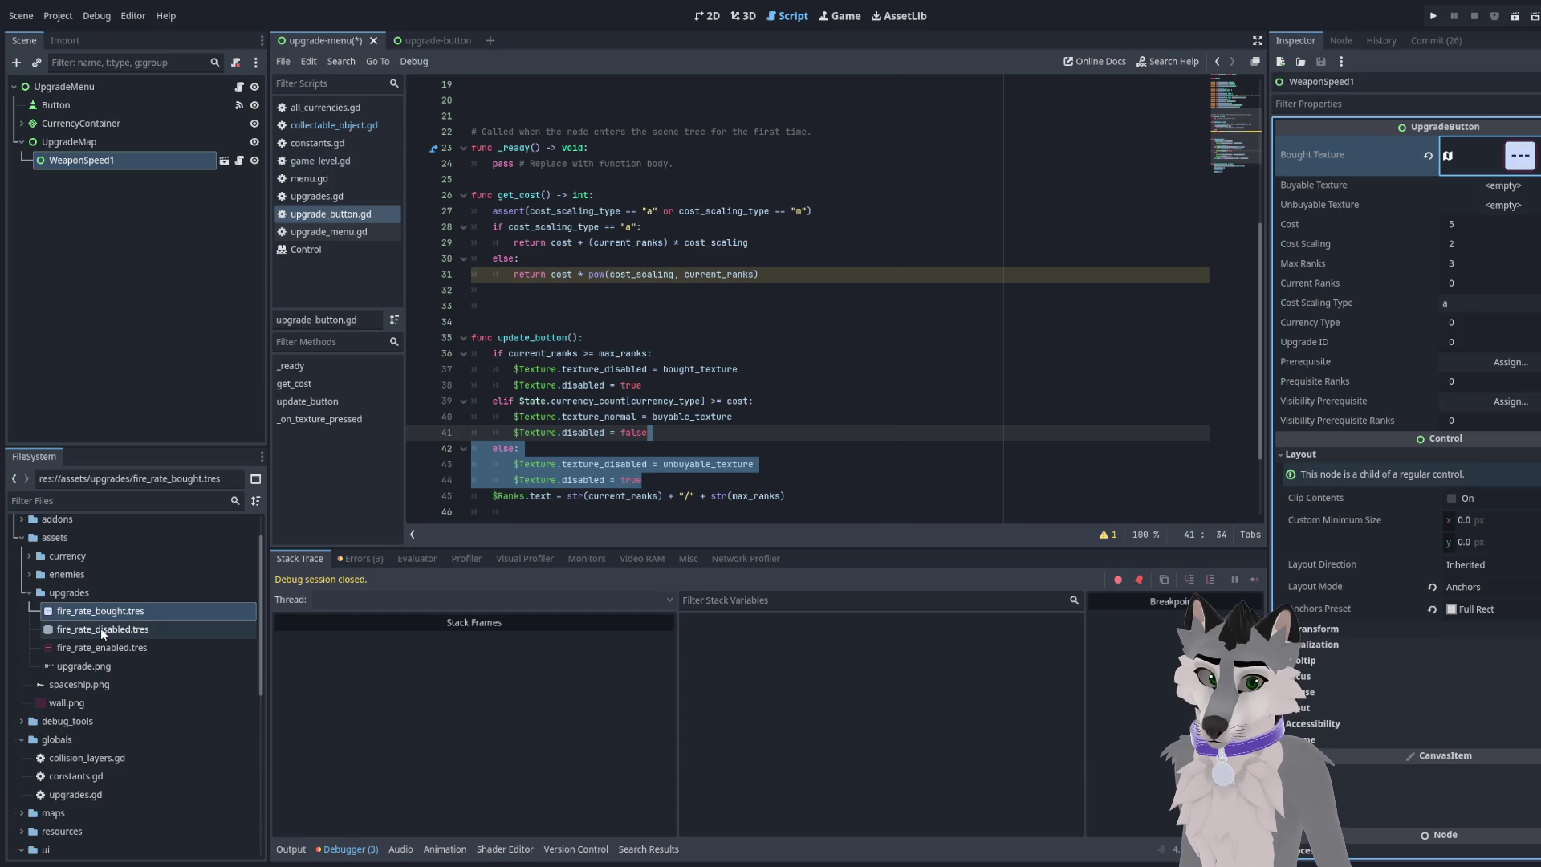
{"action": "mouse_move", "coordinate": [102, 633]}
{"action": "left_mouse_down"}
{"action": "mouse_move", "coordinate": [281, 522]}
{"action": "mouse_move", "coordinate": [883, 265]}
{"action": "mouse_move", "coordinate": [1484, 210]}
{"action": "left_mouse_up"}
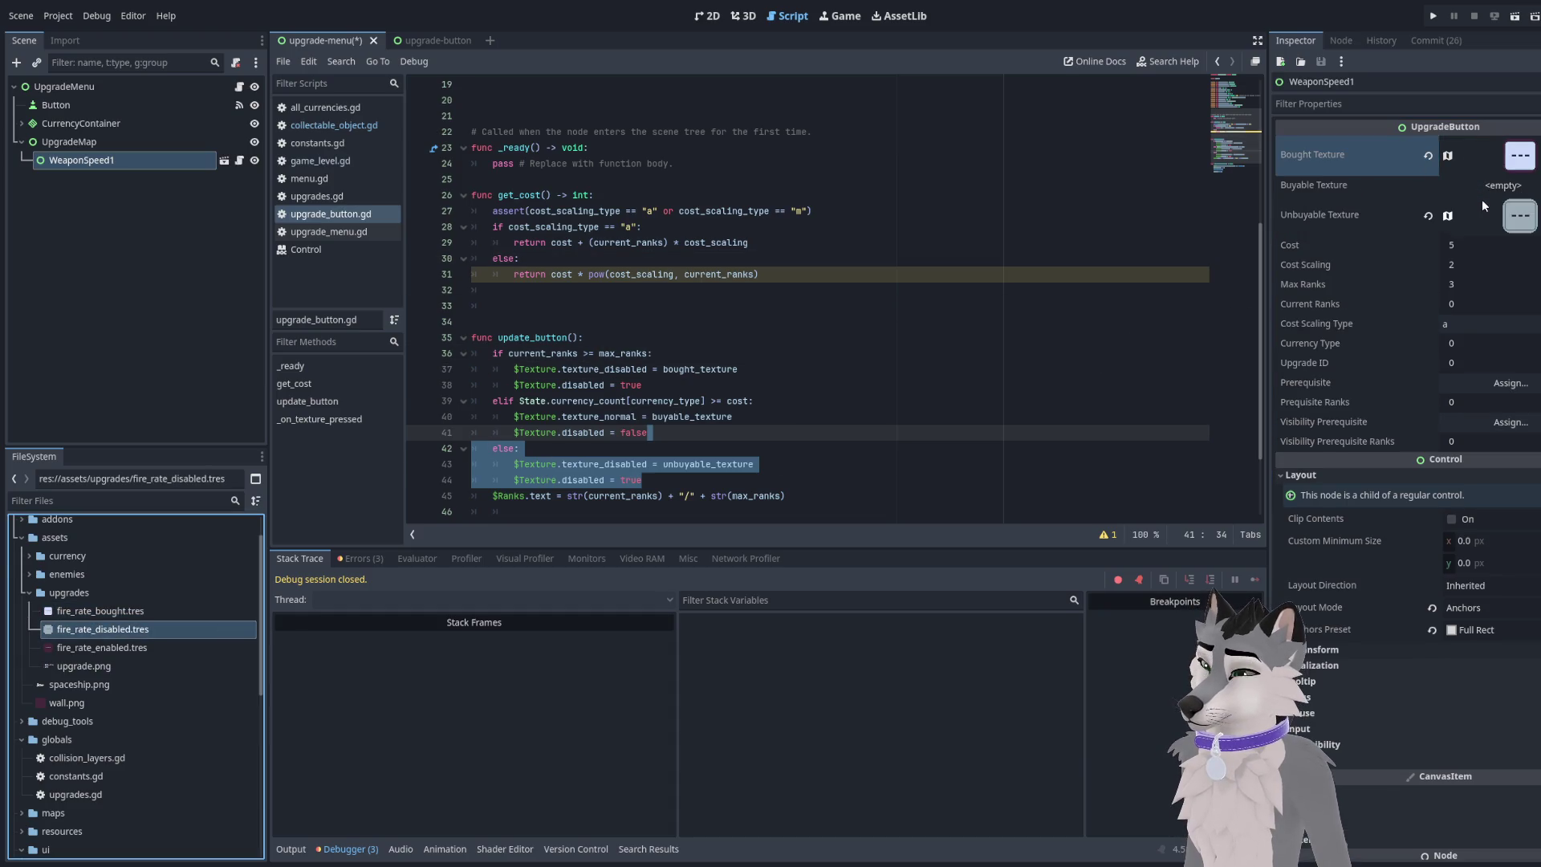
{"action": "mouse_move", "coordinate": [102, 647]}
{"action": "left_mouse_down"}
{"action": "mouse_move", "coordinate": [802, 292]}
{"action": "mouse_move", "coordinate": [1519, 195]}
{"action": "left_mouse_up"}
Save the upgrade menu scene and run it with F6
{"action": "left_click", "coordinate": [758, 296]}
{"action": "key", "text": "ctrl+s"}
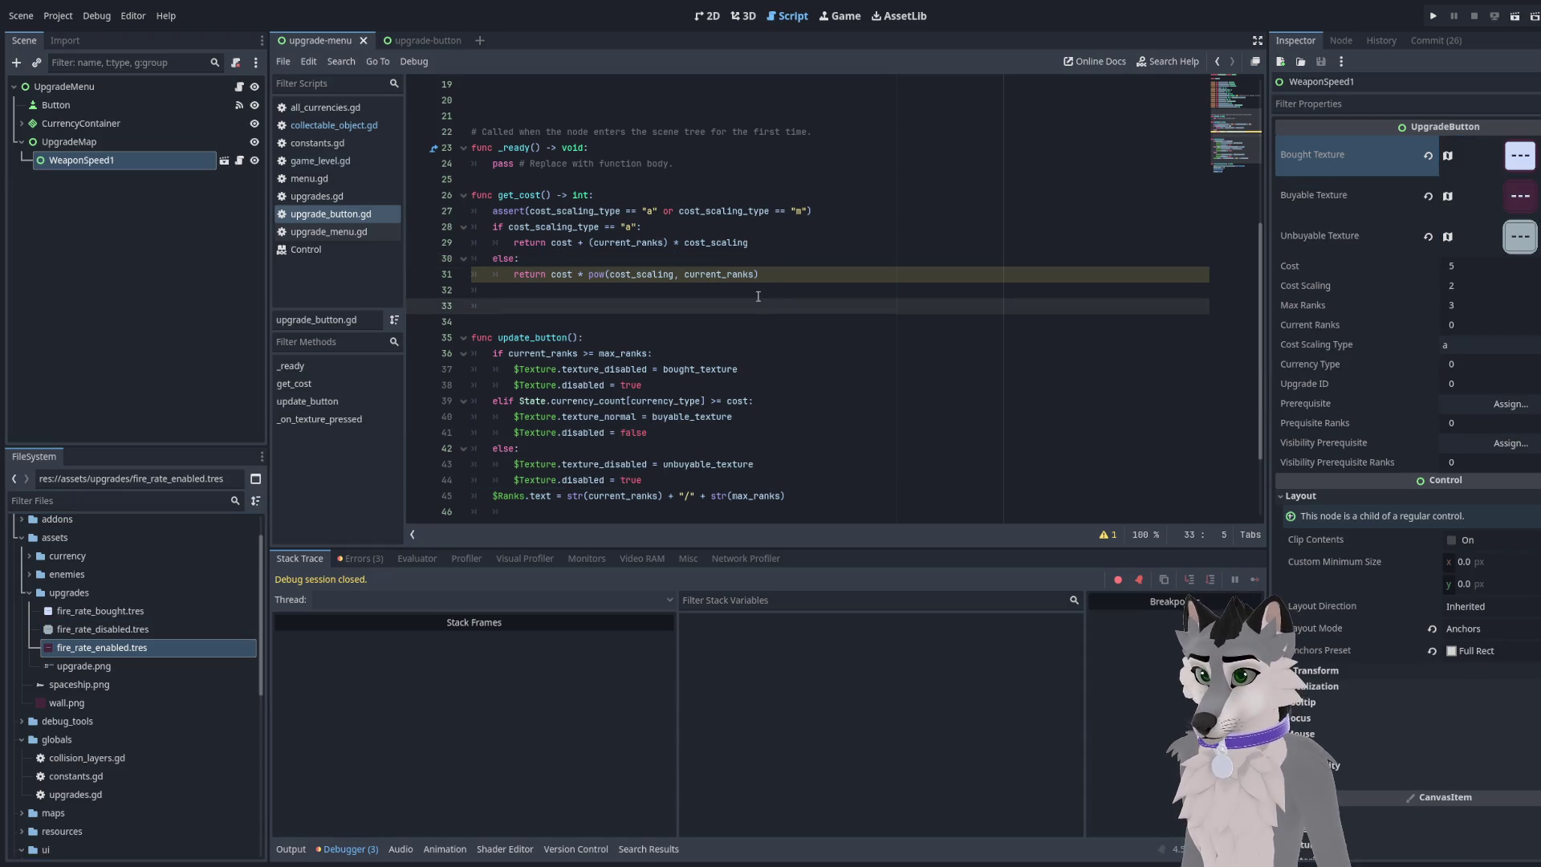
{"action": "key", "text": "F6"}
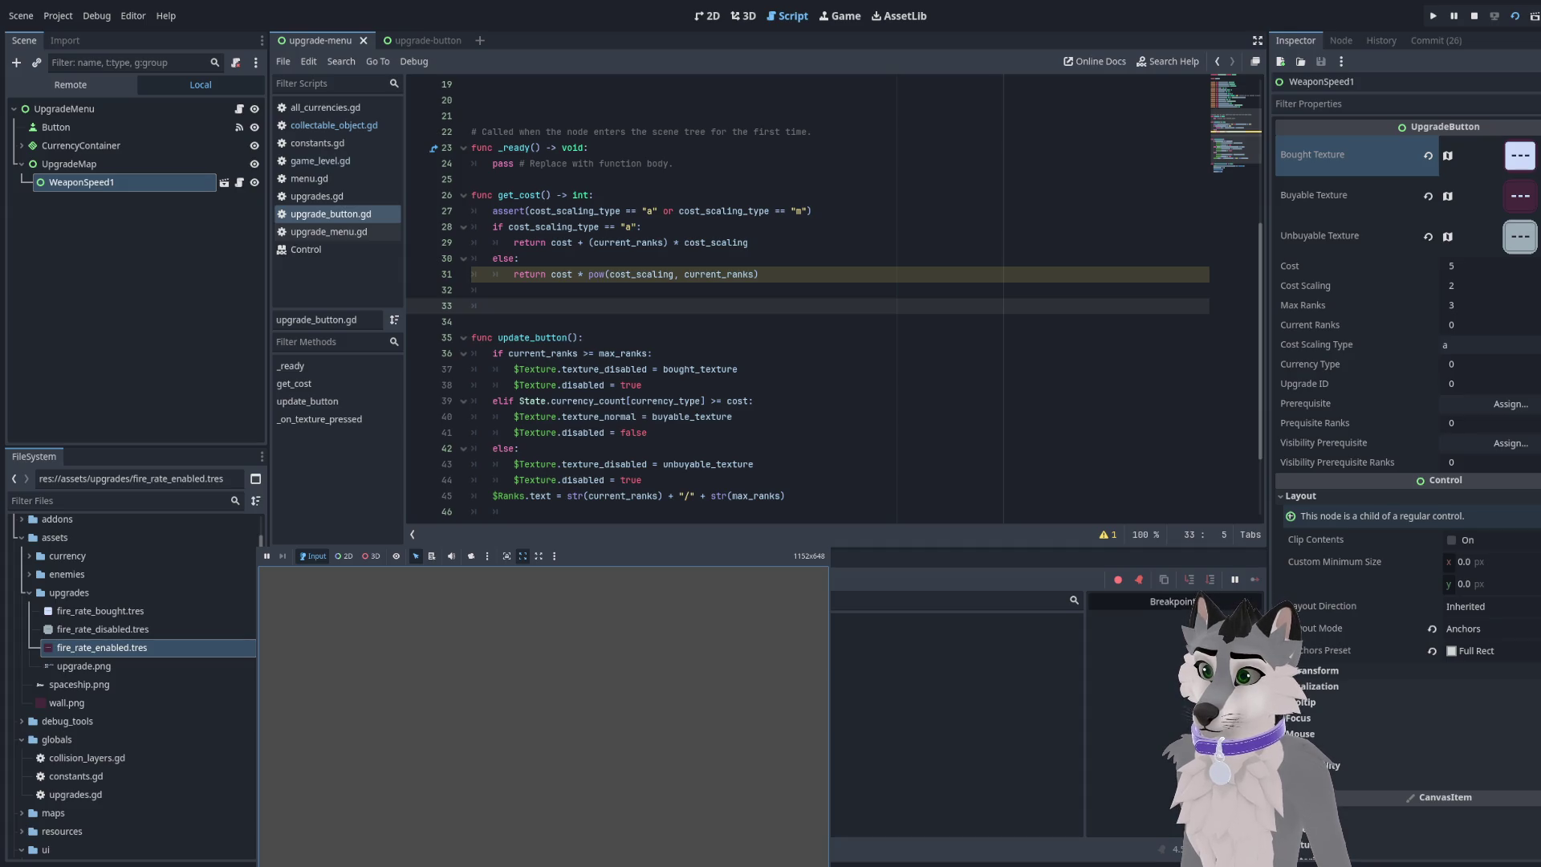
Stop the game and replace pass in _ready with update_button()
{"action": "key", "text": "F8"}
{"action": "scroll", "coordinate": [726, 255], "scroll_direction": "up", "scroll_amount": 3}
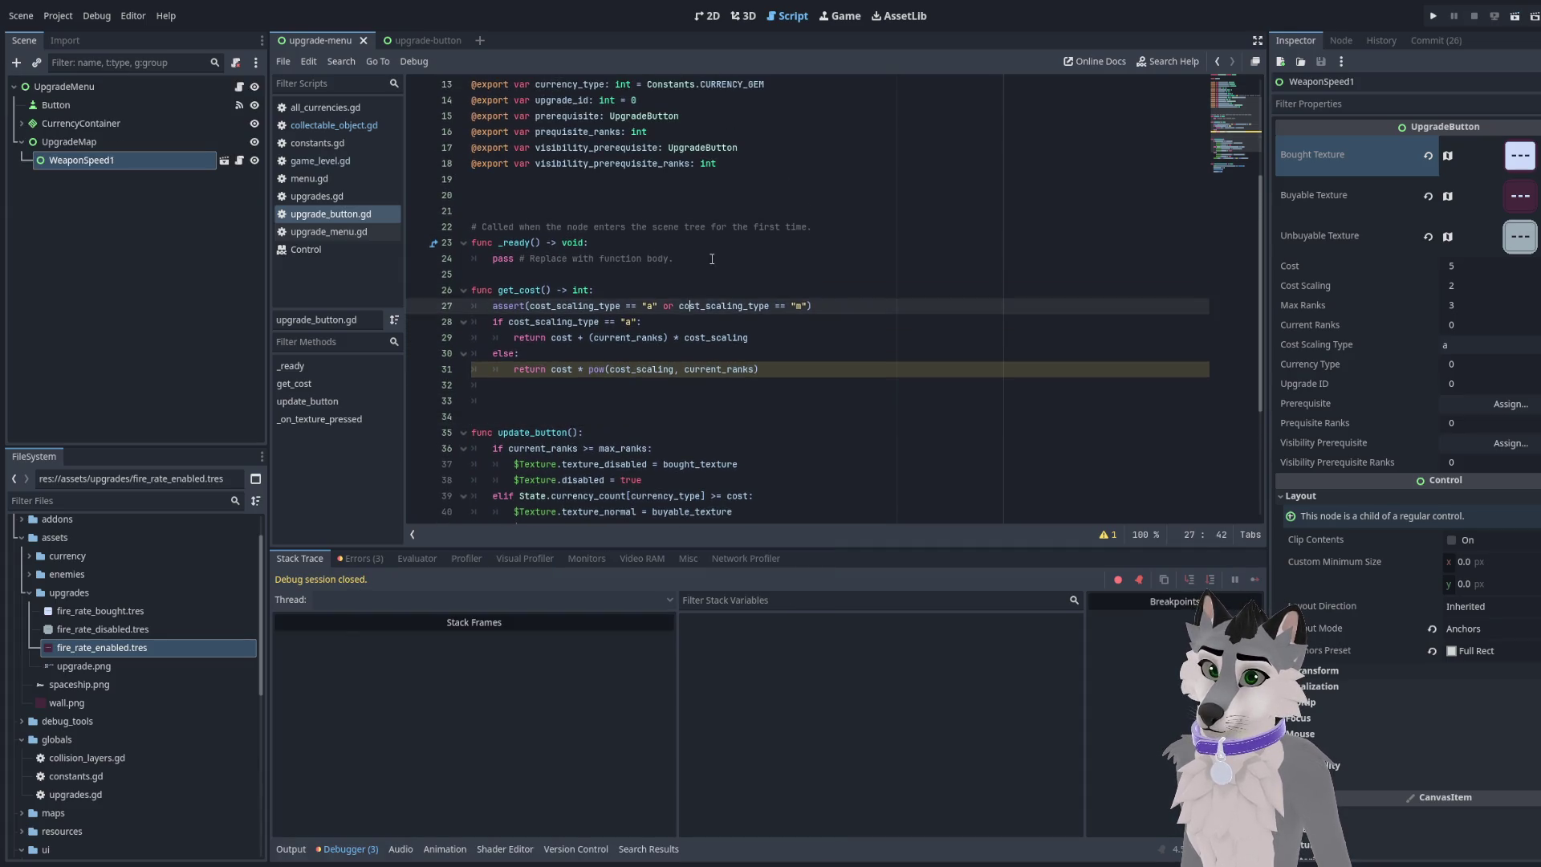
{"action": "left_click", "coordinate": [726, 255]}
{"action": "key", "text": "shift+Home"}
{"action": "key", "text": "BackSpace"}
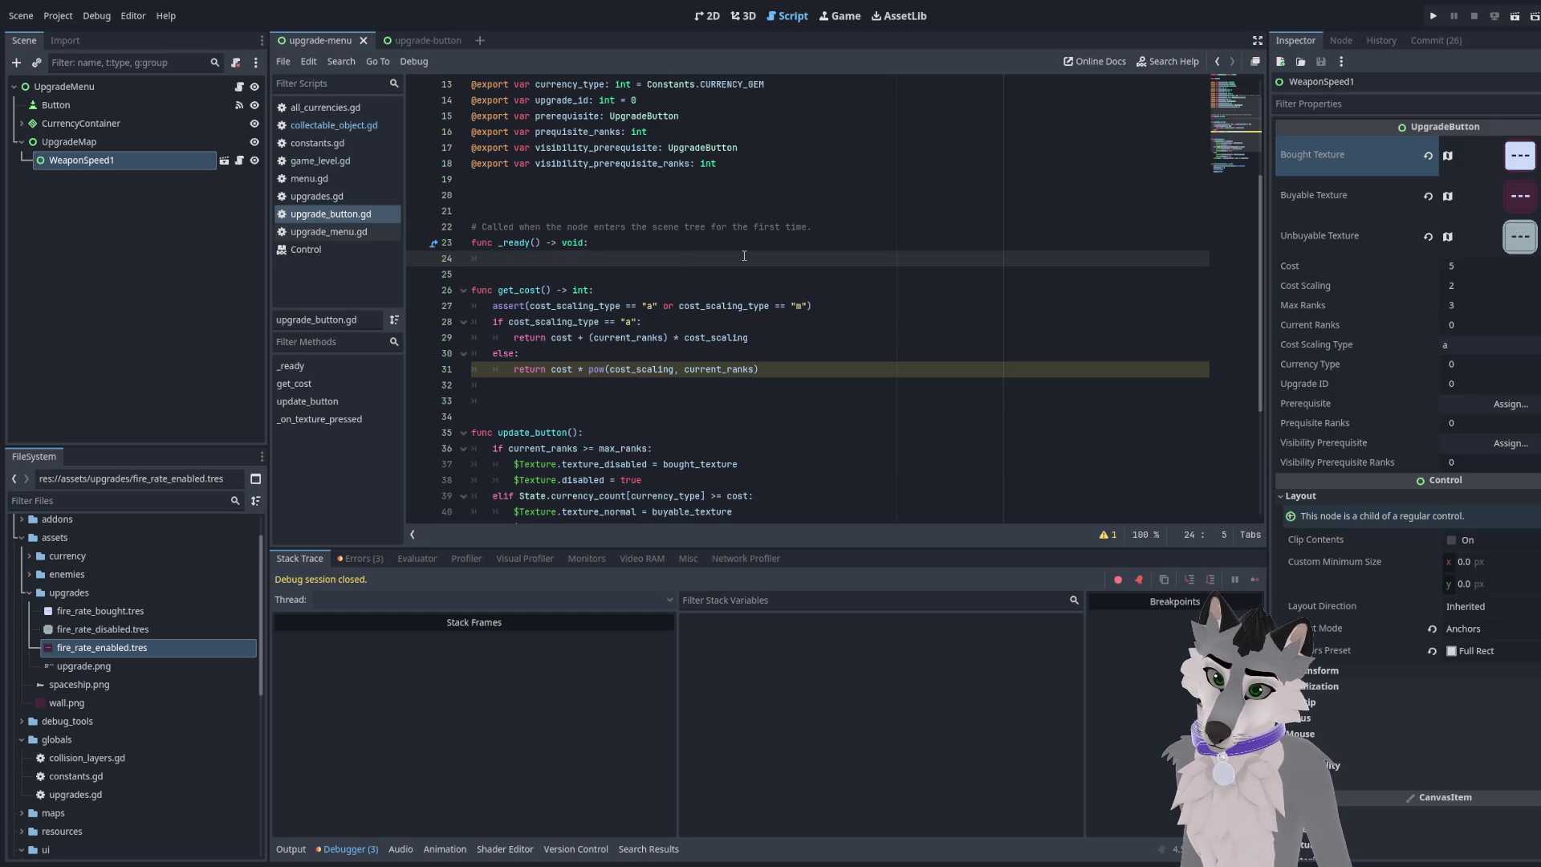
{"action": "type", "text": "update_button()"}
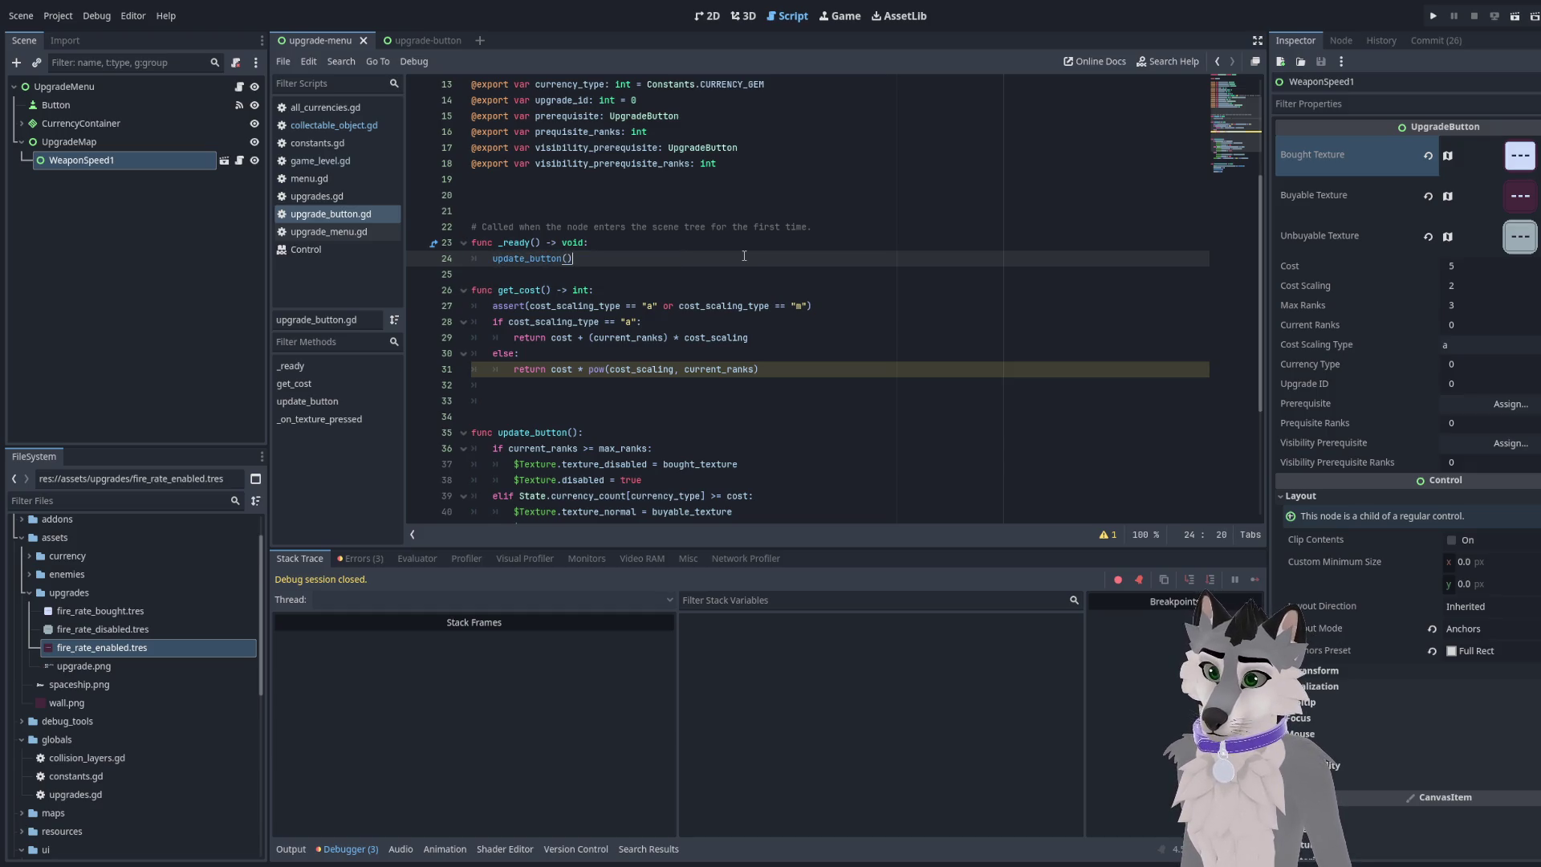
Run the scene to test the change, then stop the game
{"action": "key", "text": "F5"}
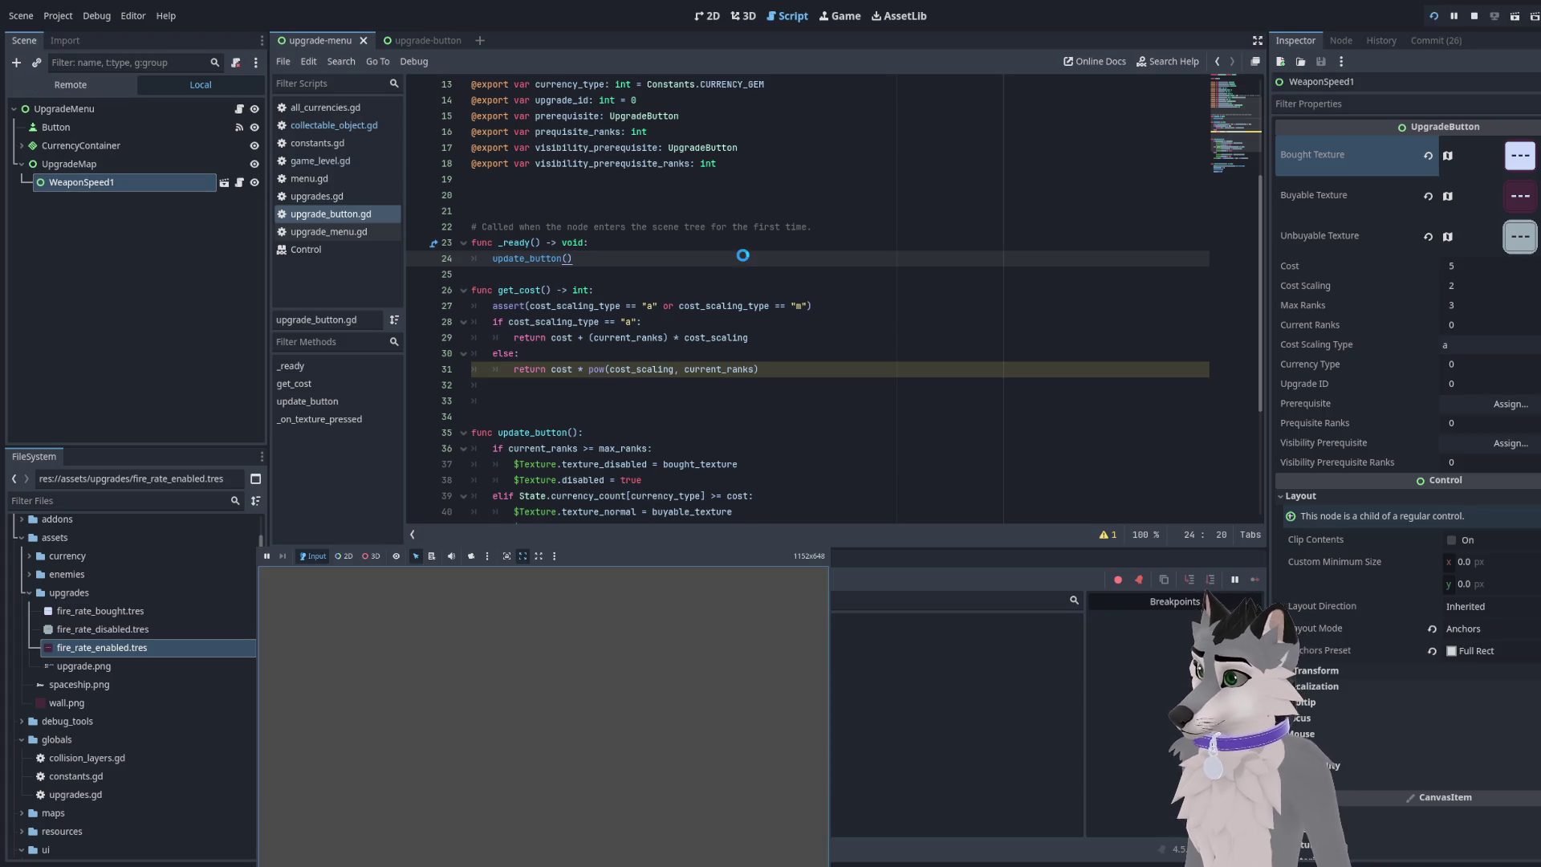
{"action": "key", "text": "F5"}
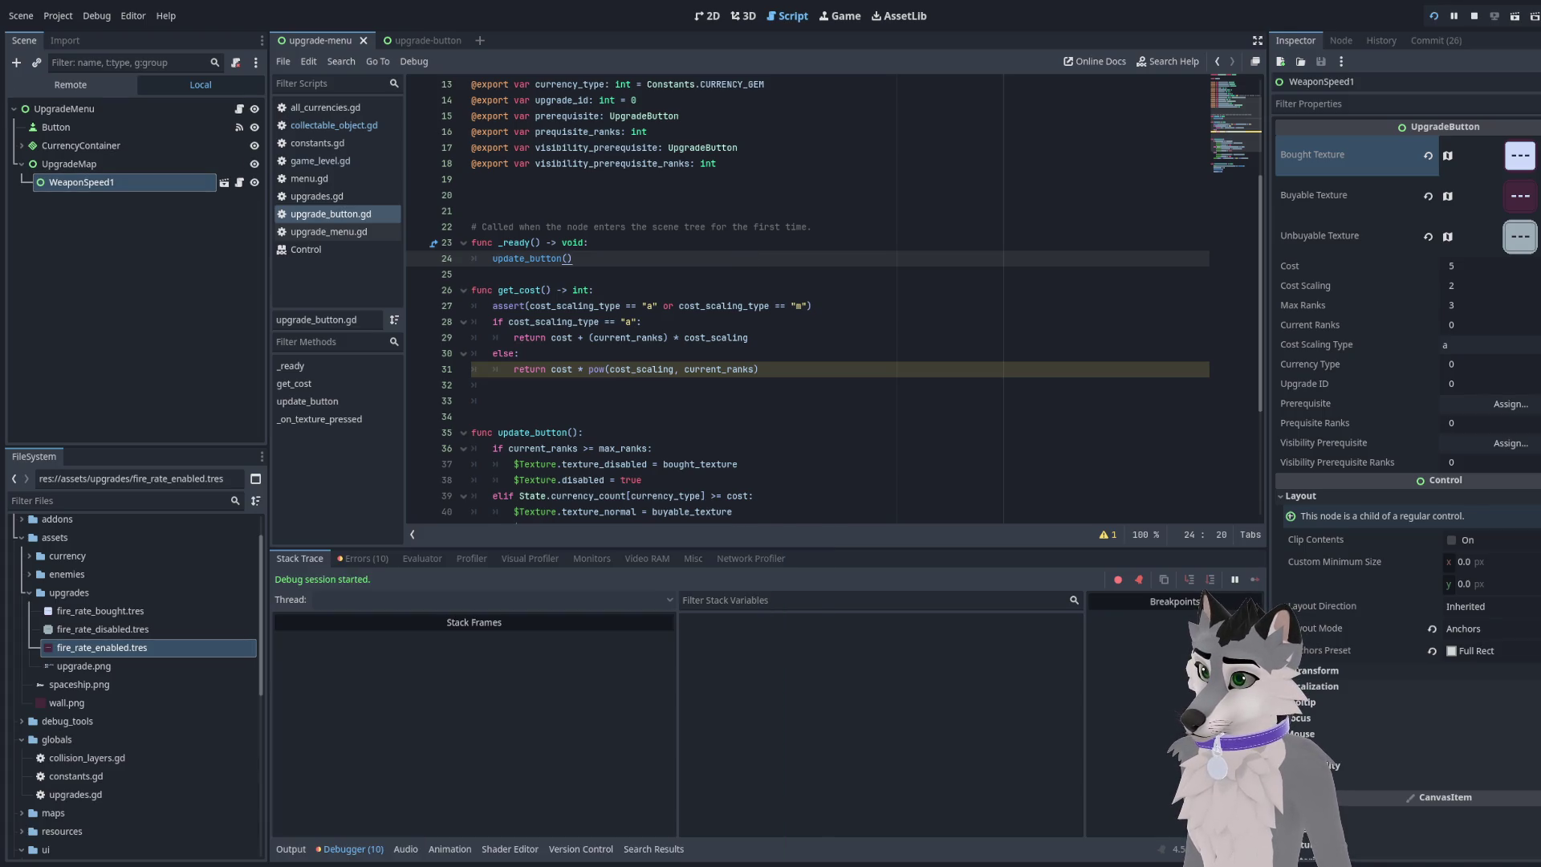
{"action": "left_click", "coordinate": [590, 242]}
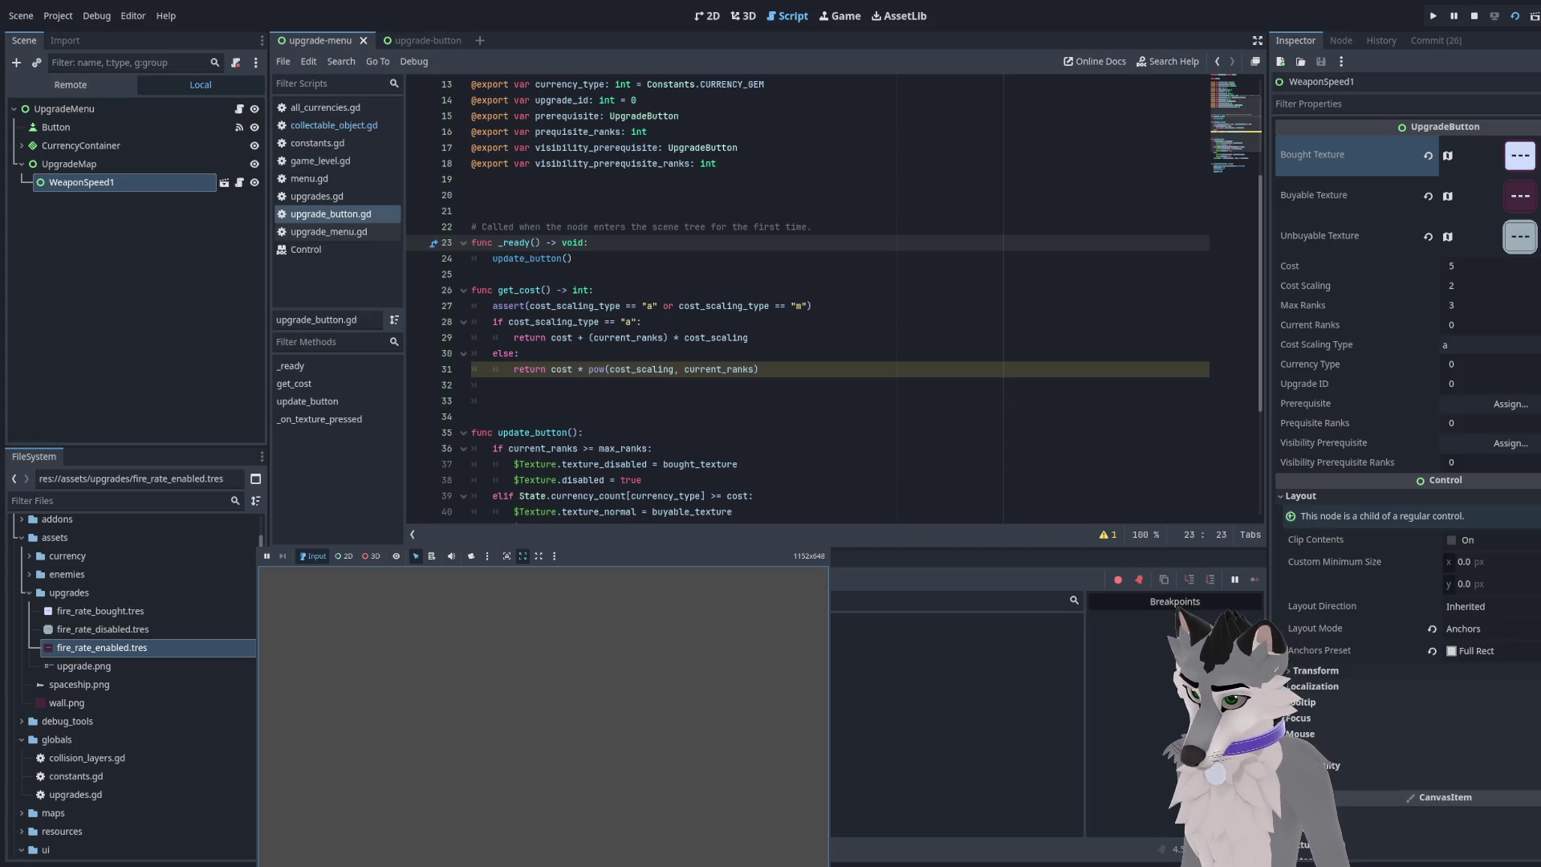
{"action": "left_click", "coordinate": [790, 337]}
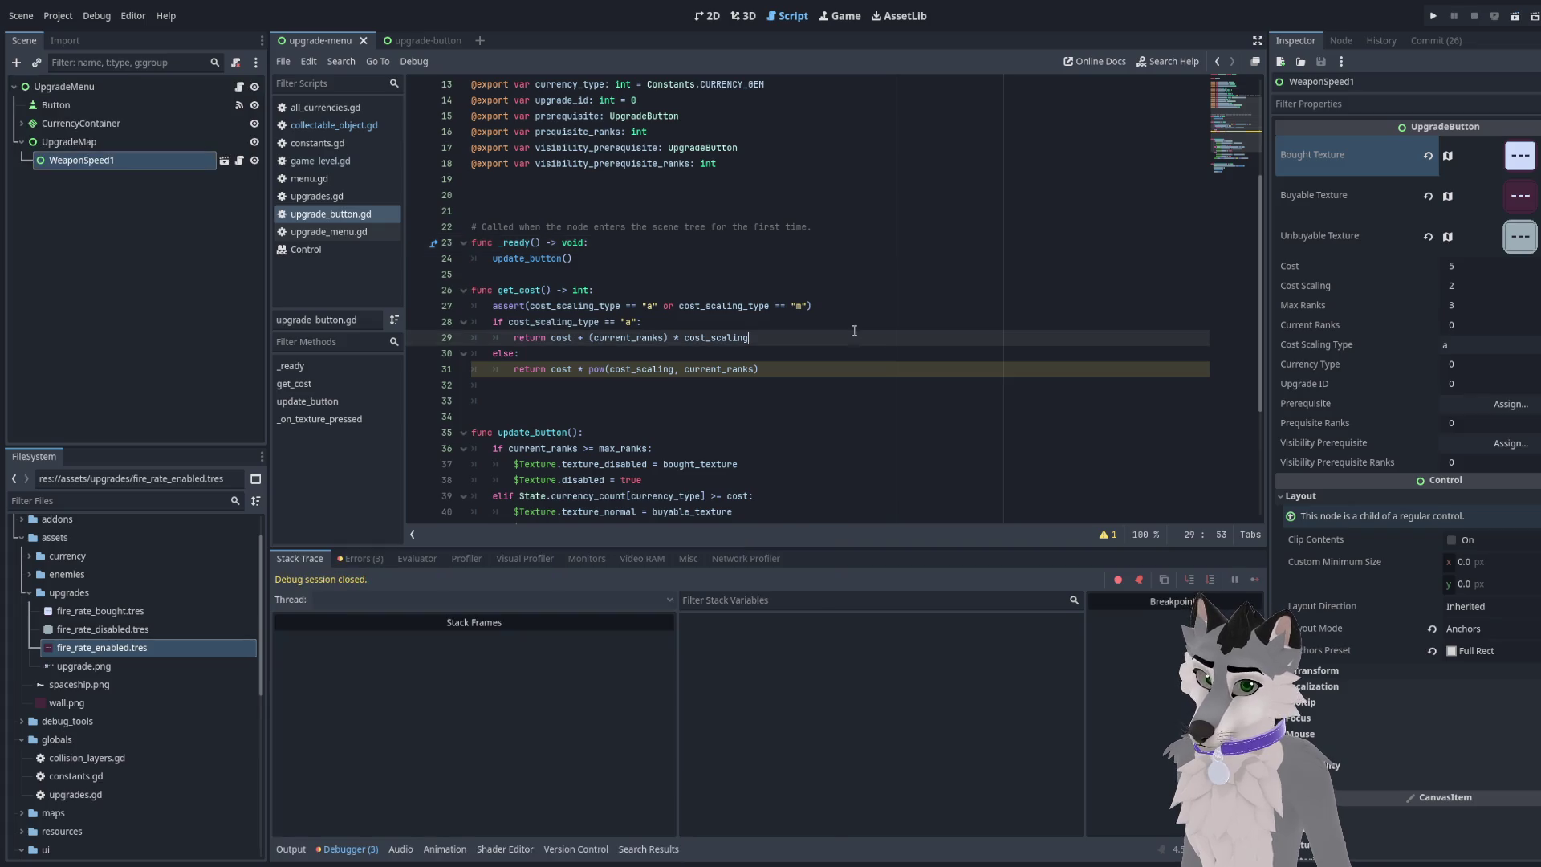
{"action": "scroll", "coordinate": [790, 337], "scroll_direction": "down", "scroll_amount": 2}
{"action": "left_click_drag", "start_coordinate": [789, 434], "coordinate": [790, 425]}
{"action": "scroll", "coordinate": [790, 425], "scroll_direction": "down", "scroll_amount": 2}
{"action": "left_click", "coordinate": [762, 417]}
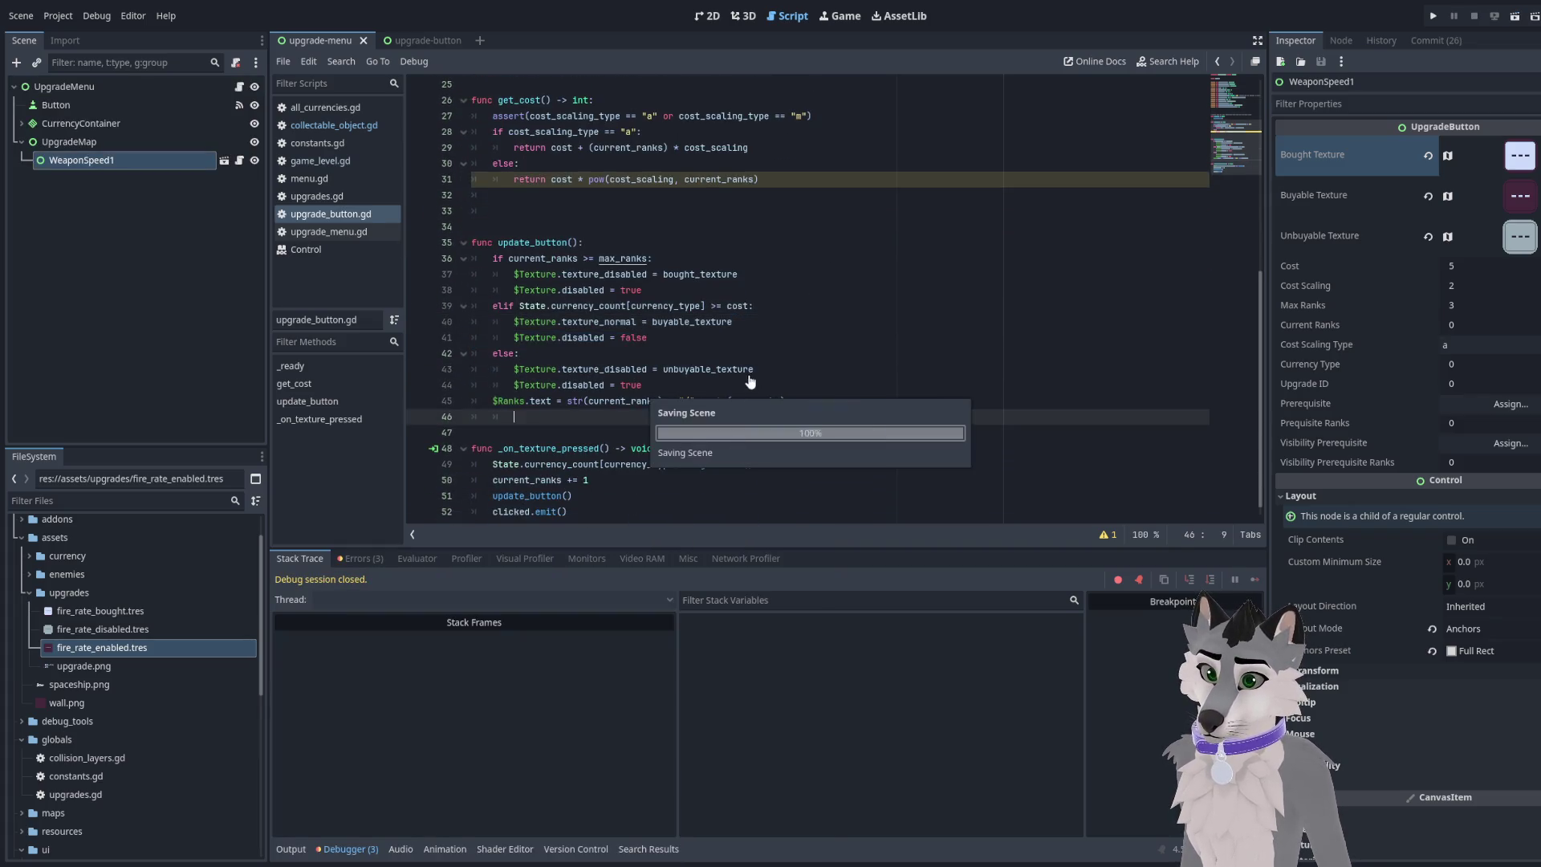
{"action": "scroll", "coordinate": [689, 311], "scroll_direction": "up", "scroll_amount": 5}
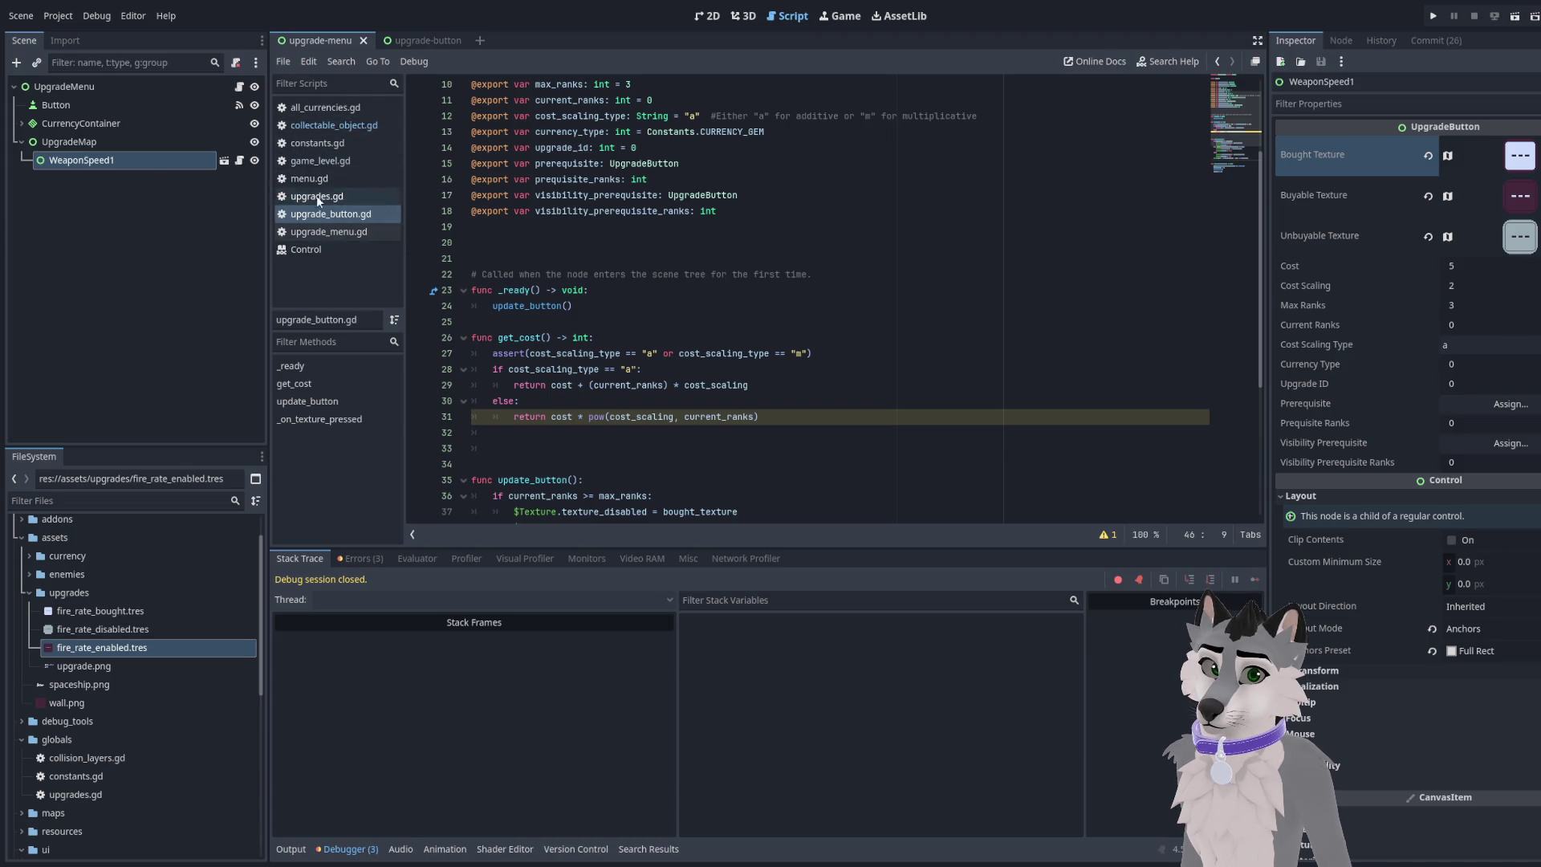
Open state.gd, change the starting gems from 100 to 3, and run the game
{"action": "left_click", "coordinate": [116, 507]}
{"action": "type", "text": "state"}
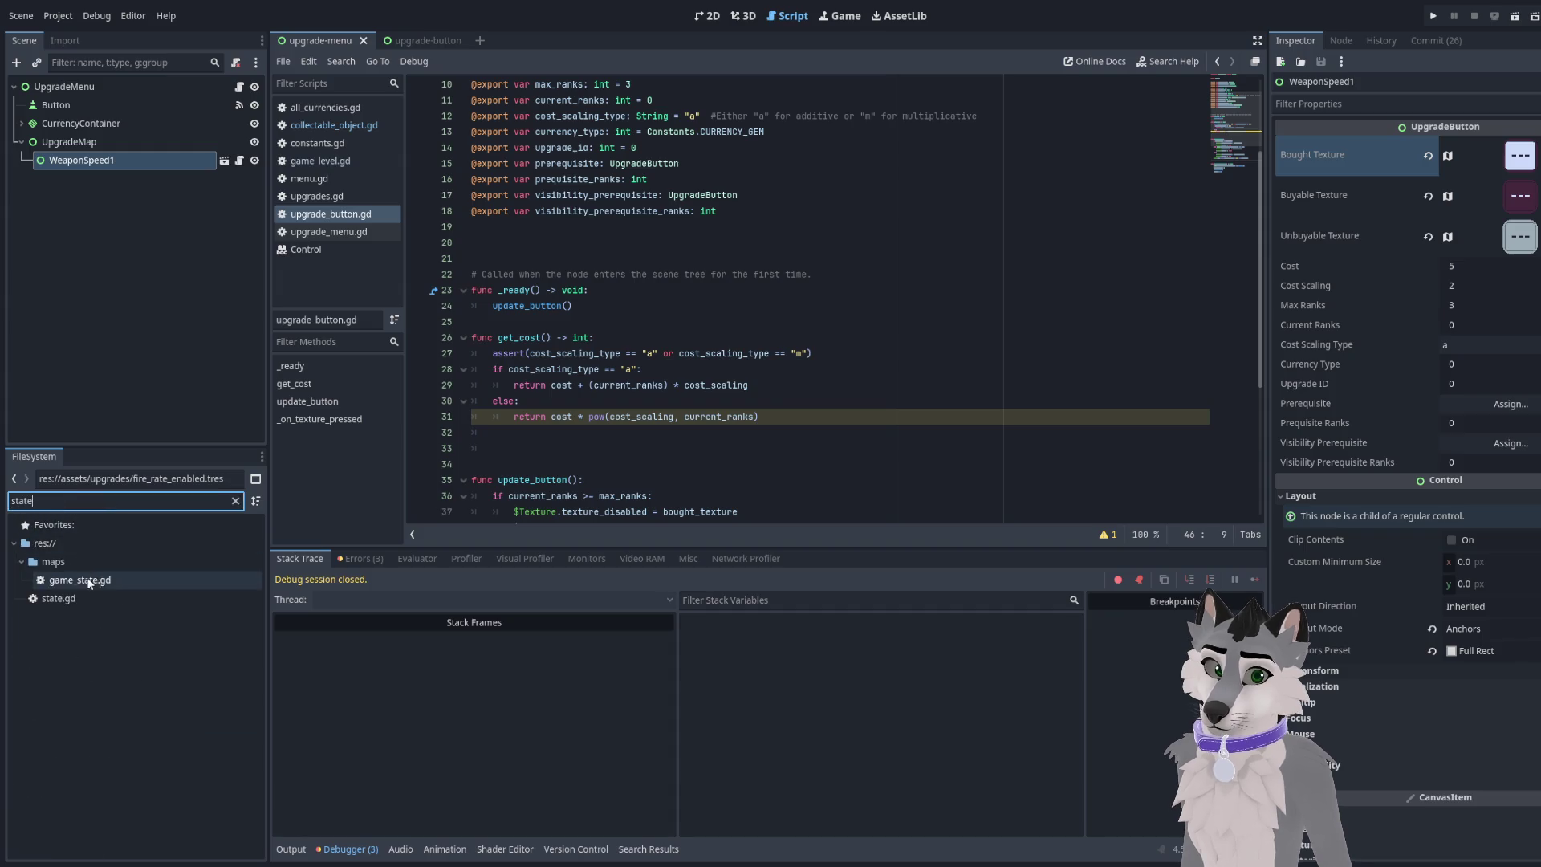
{"action": "double_click", "coordinate": [58, 598]}
{"action": "key", "text": "End"}
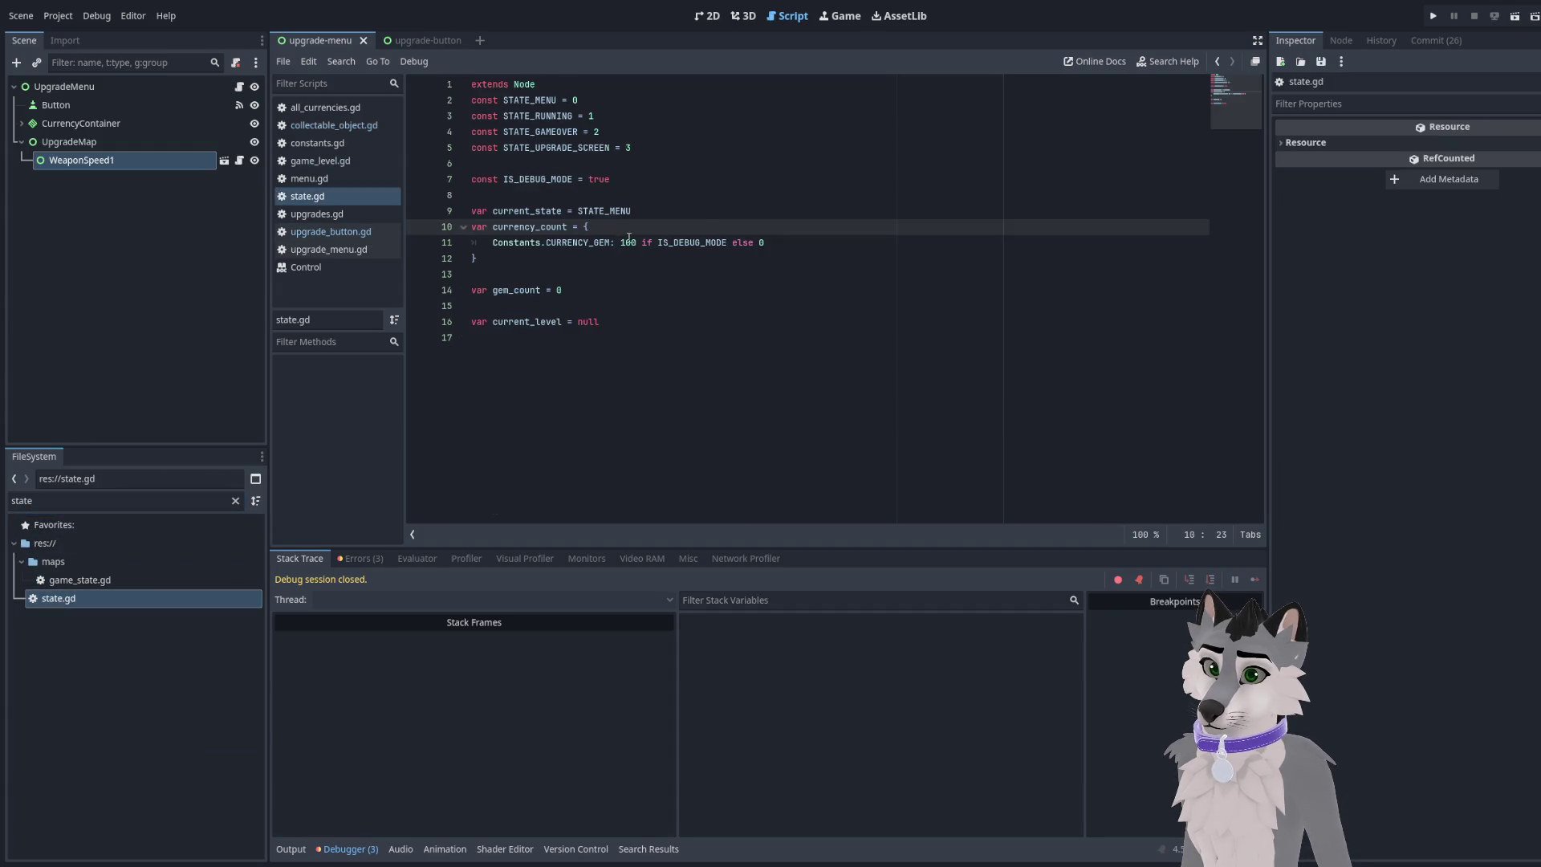
{"action": "double_click", "coordinate": [600, 183]}
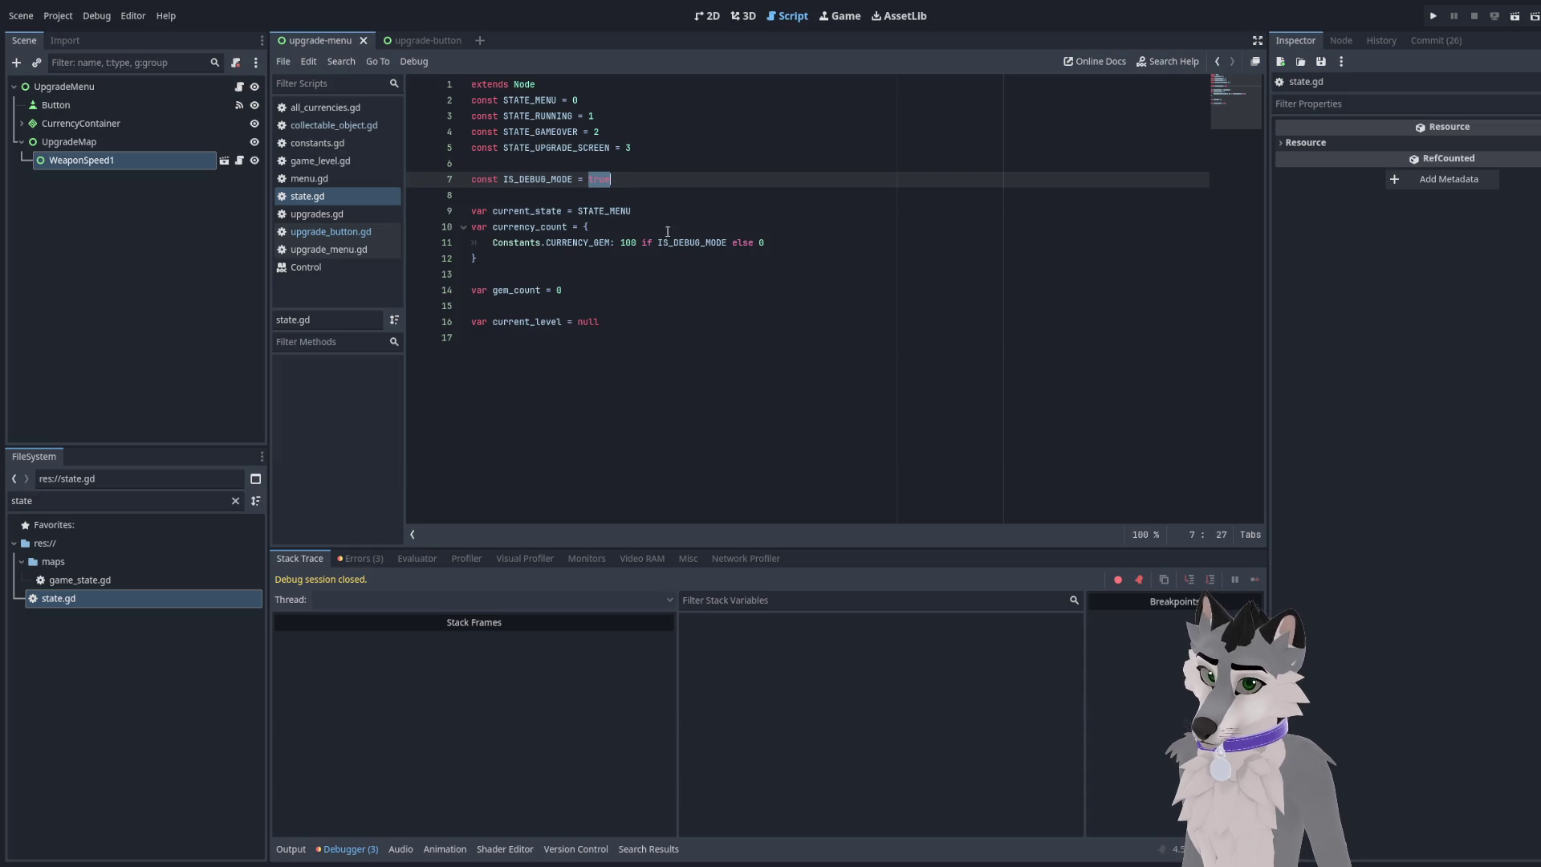
{"action": "double_click", "coordinate": [629, 243]}
{"action": "type", "text": "3"}
{"action": "key", "text": "F5"}
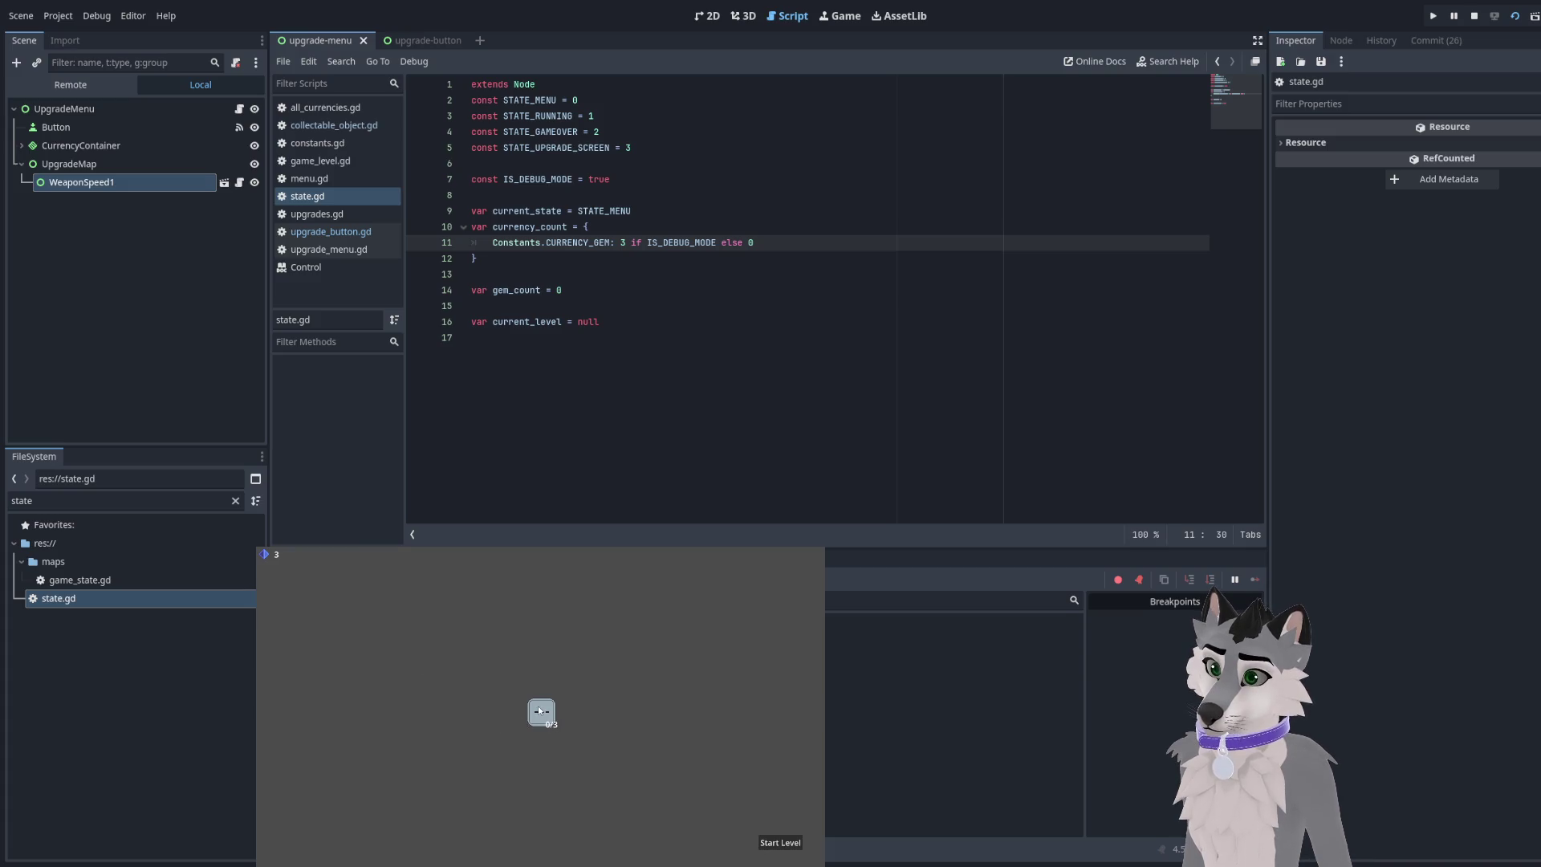
Restore the starting gems to 100, rerun the game, buy upgrade ranks, and stop
{"action": "key", "text": "F8"}
{"action": "left_click", "coordinate": [1080, 295]}
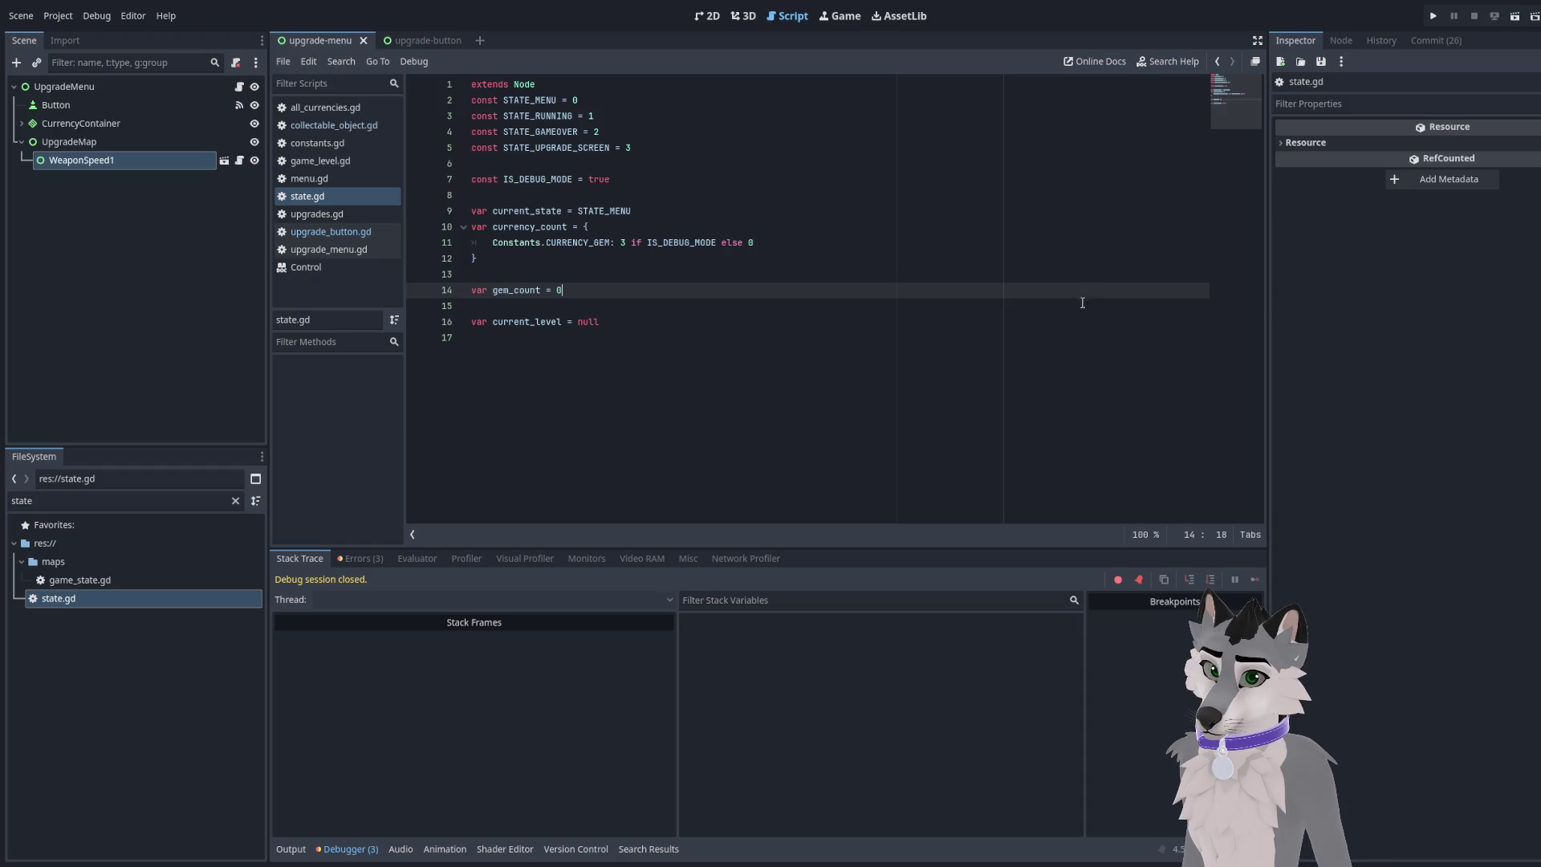
{"action": "key", "text": "ctrl+z"}
{"action": "left_click", "coordinate": [899, 336]}
{"action": "key", "text": "F5"}
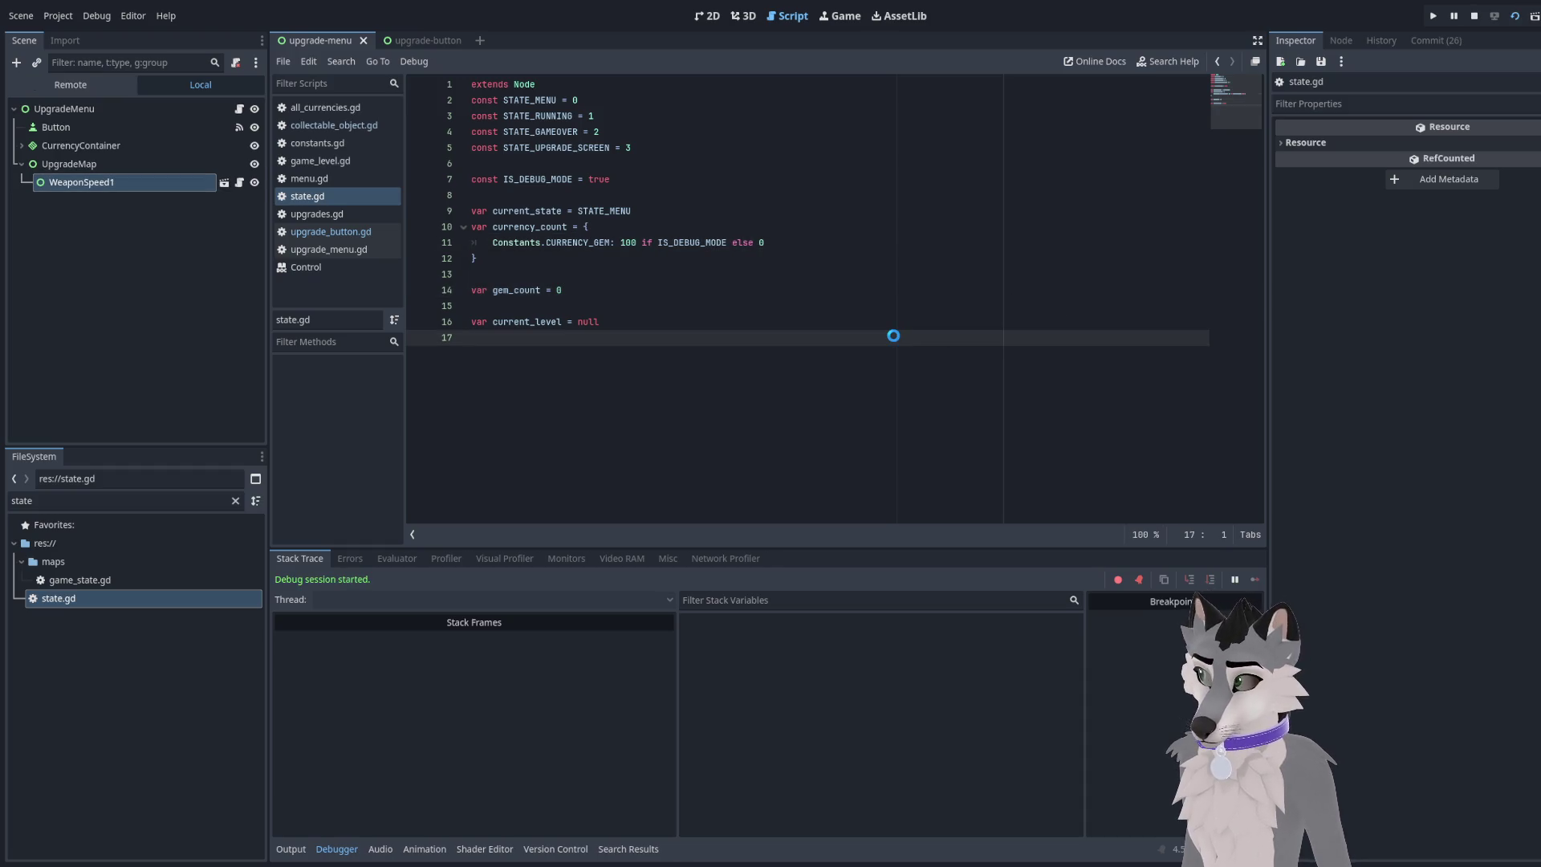
{"action": "left_click", "coordinate": [546, 710]}
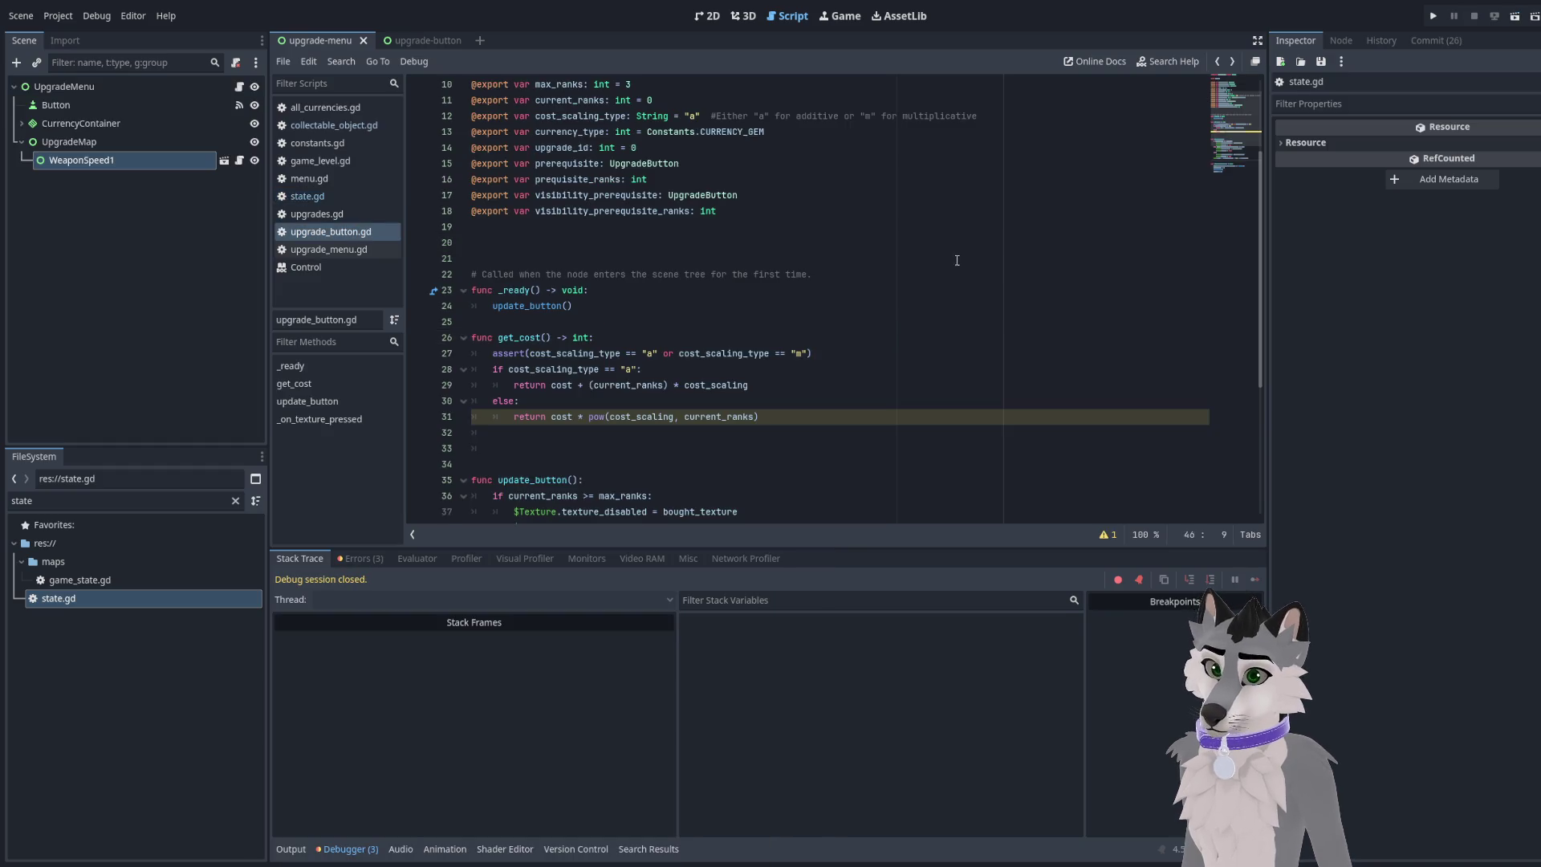
{"action": "left_click", "coordinate": [883, 354]}
Fold the get_cost function in the upgrade button script
{"action": "left_click", "coordinate": [76, 144]}
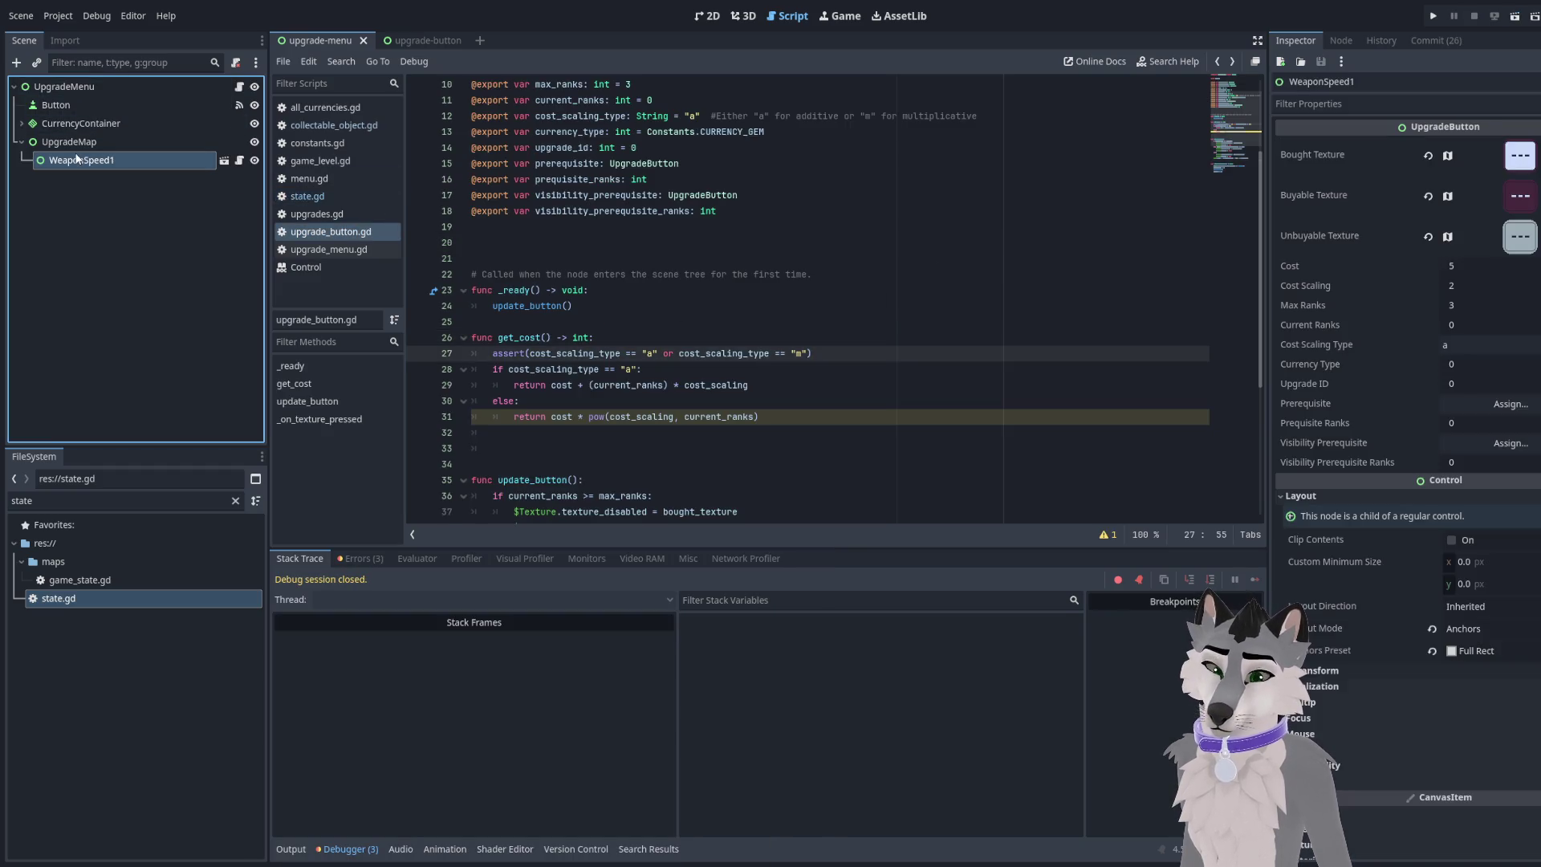
{"action": "left_click", "coordinate": [172, 262]}
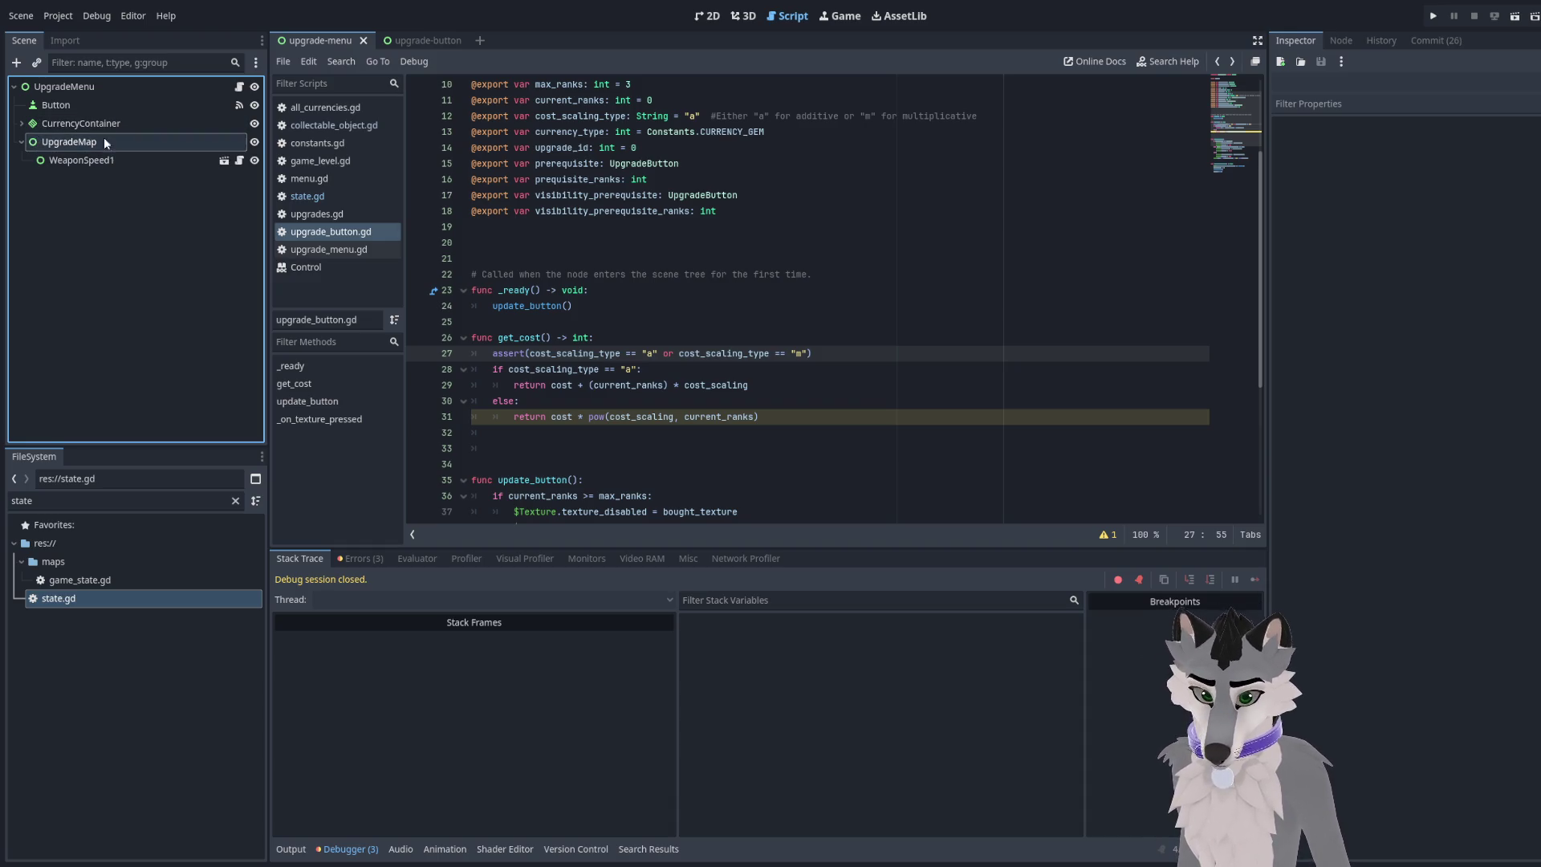
{"action": "left_click", "coordinate": [554, 258]}
{"action": "scroll", "coordinate": [557, 250], "scroll_direction": "down", "scroll_amount": 2}
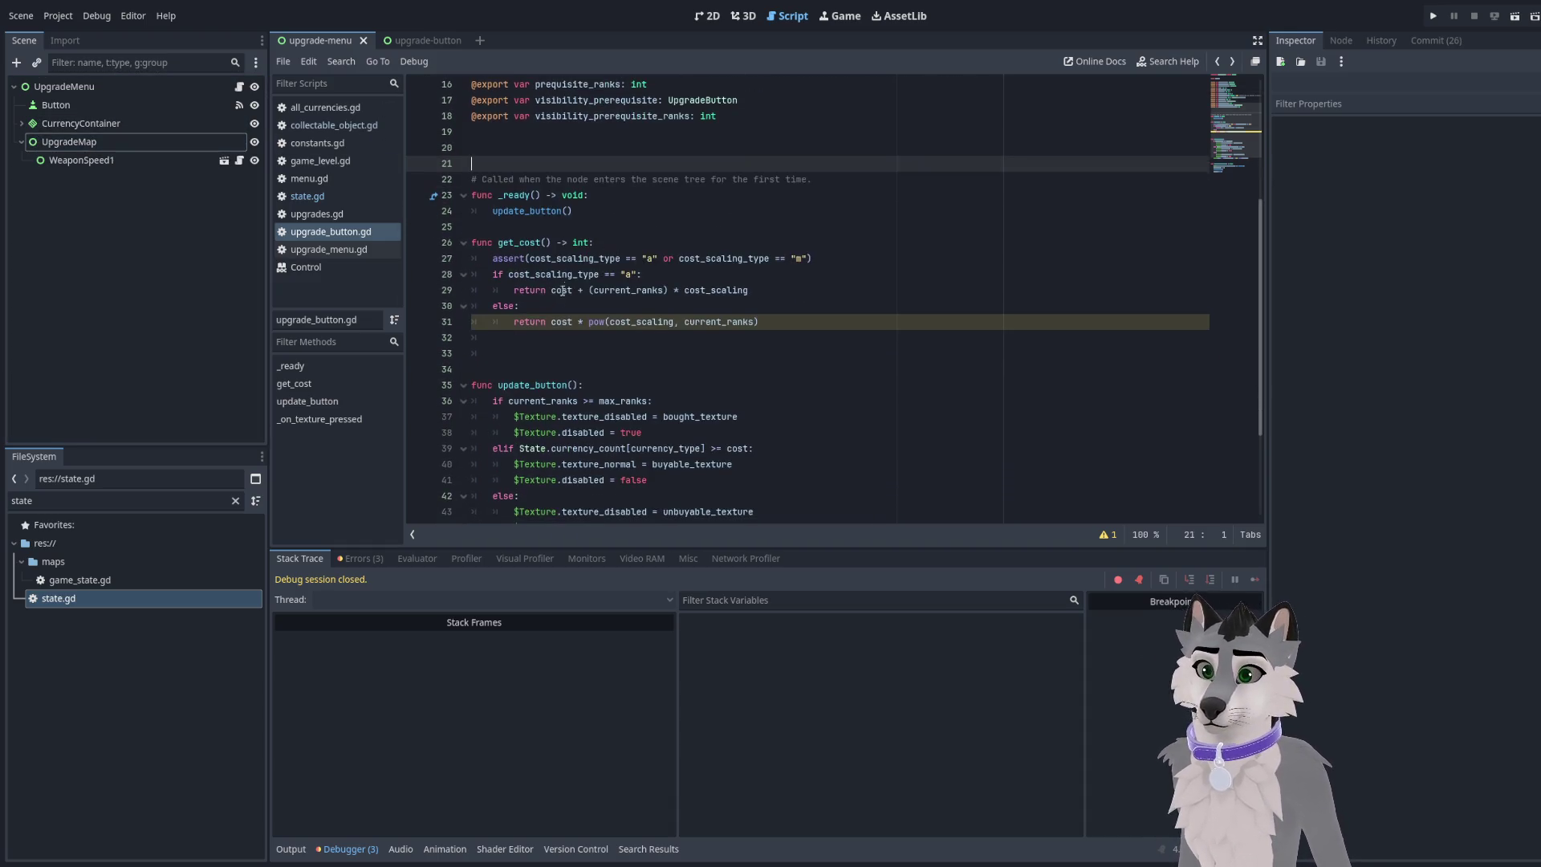
{"action": "left_click", "coordinate": [489, 290]}
{"action": "left_click", "coordinate": [463, 242]}
In upgrade_menu.gd, fold _process, _on_button_pressed, _update_currencies and _update_zoom
{"action": "left_click", "coordinate": [329, 249]}
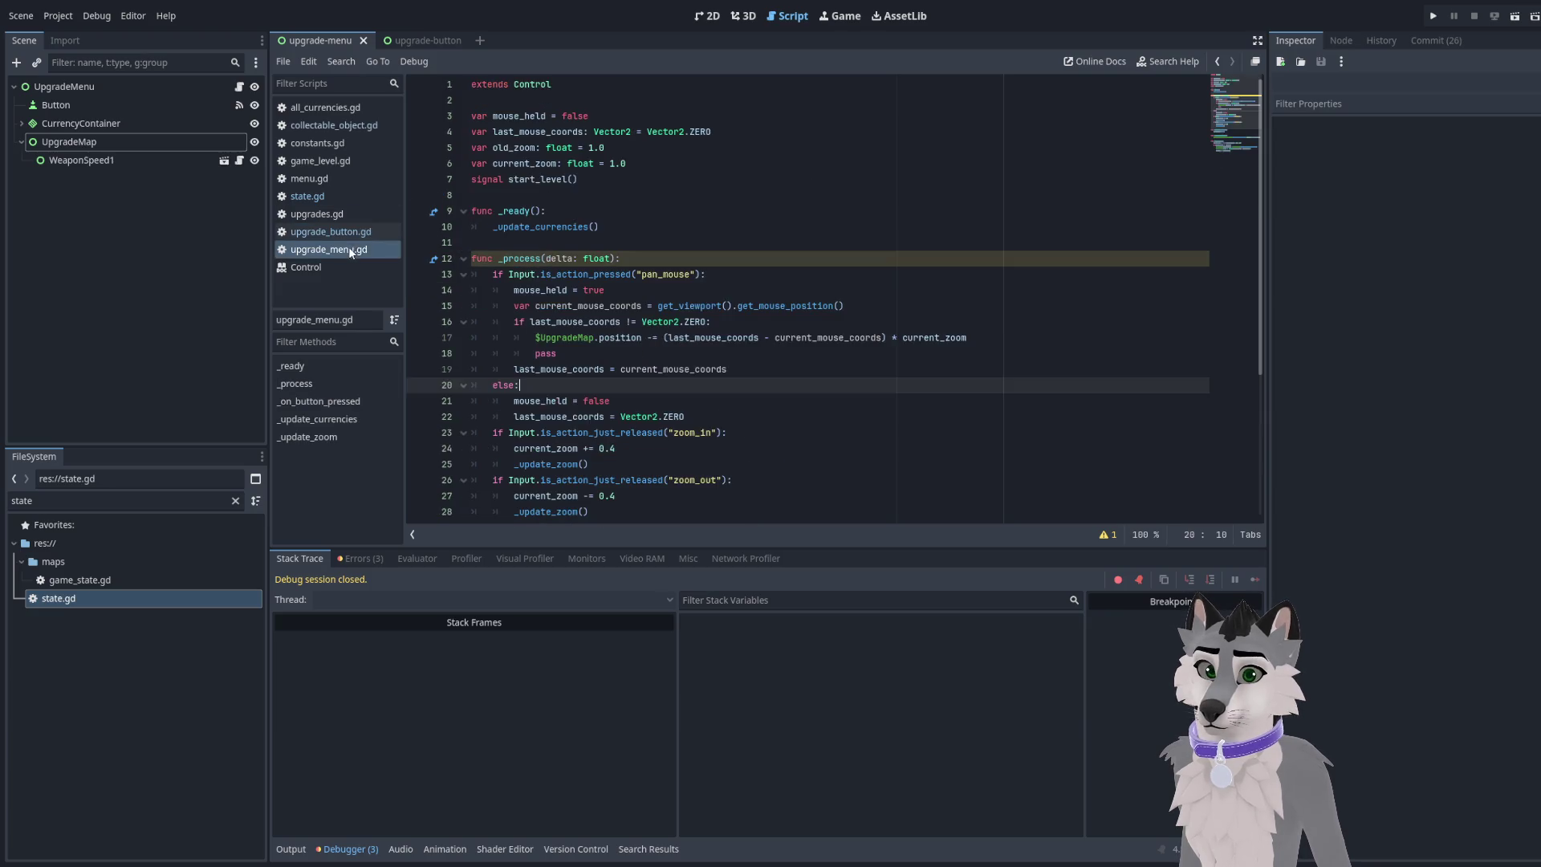
{"action": "left_click", "coordinate": [463, 259]}
{"action": "left_click", "coordinate": [720, 221]}
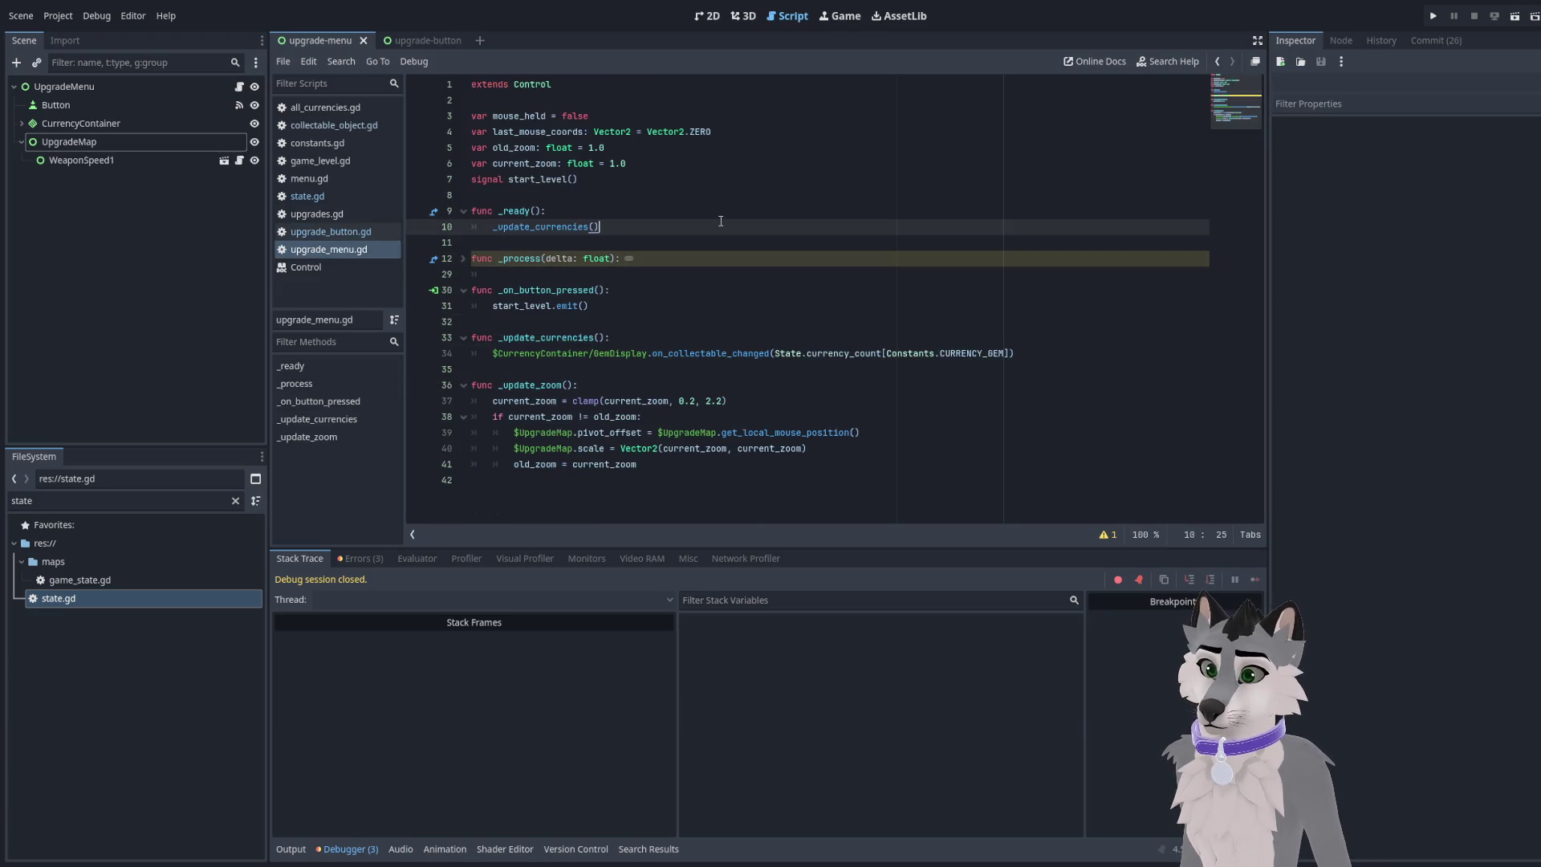
{"action": "left_click", "coordinate": [706, 273]}
{"action": "left_click", "coordinate": [704, 365]}
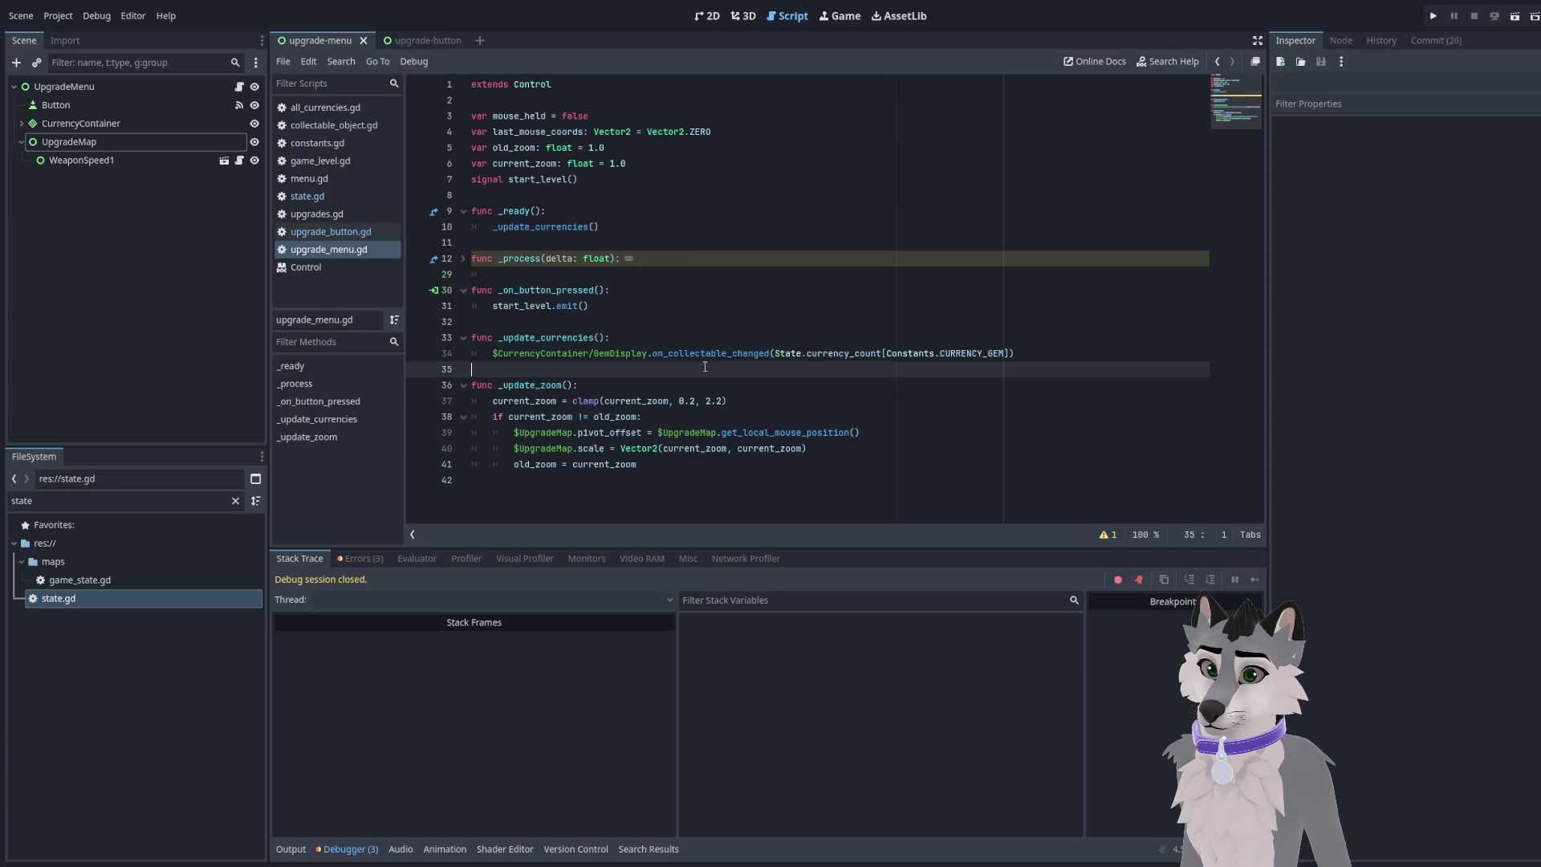
{"action": "left_click", "coordinate": [811, 384]}
{"action": "left_click", "coordinate": [463, 290]}
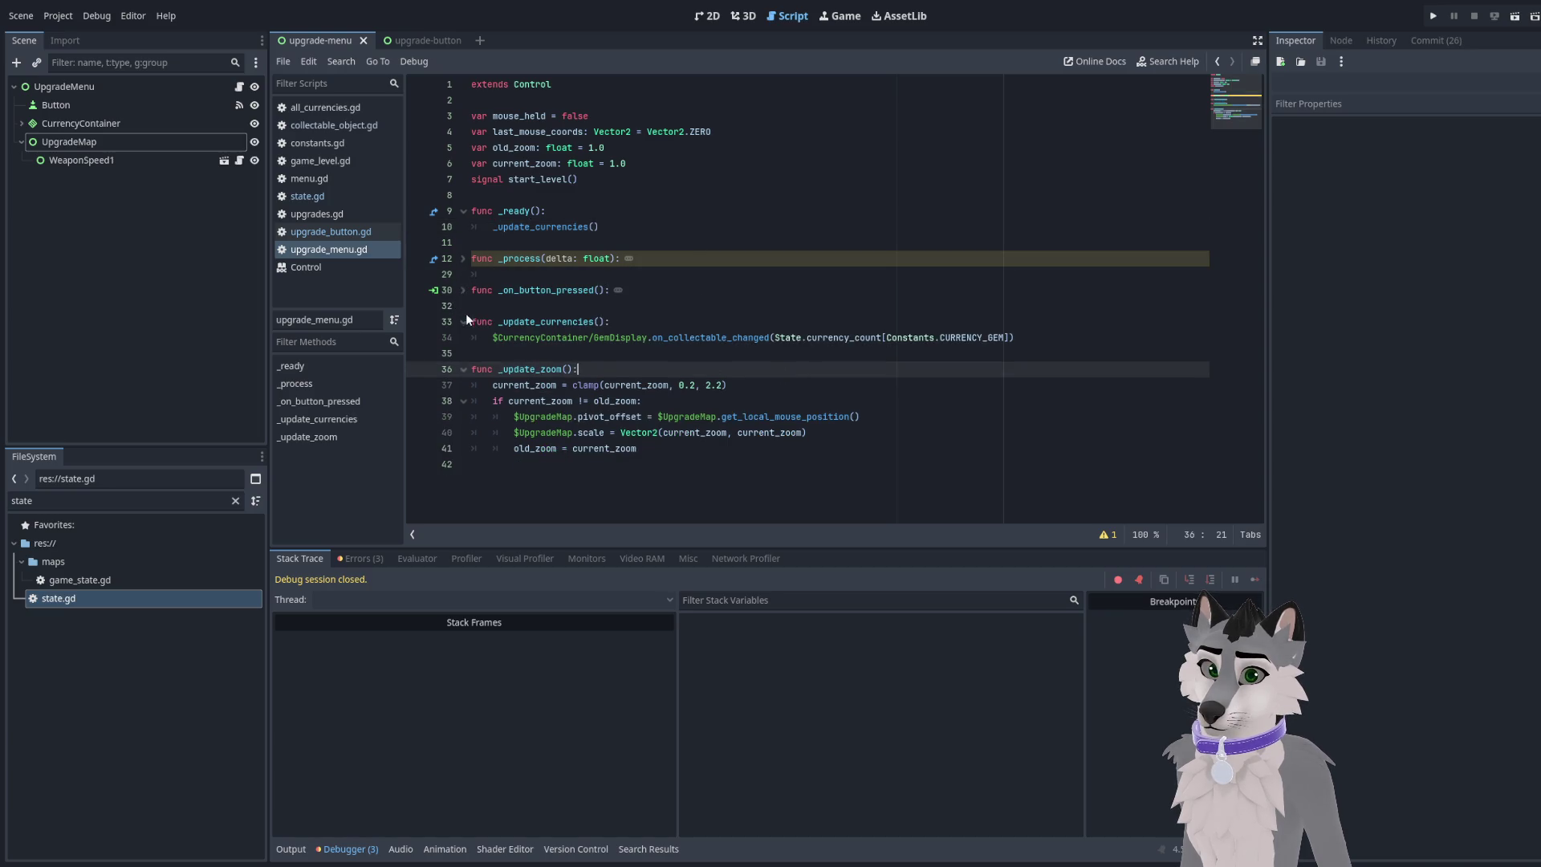
{"action": "left_click", "coordinate": [463, 321]}
{"action": "left_click", "coordinate": [463, 353]}
Check the _process body, fold it again, and go to the end of _update_currencies()
{"action": "left_click", "coordinate": [673, 258]}
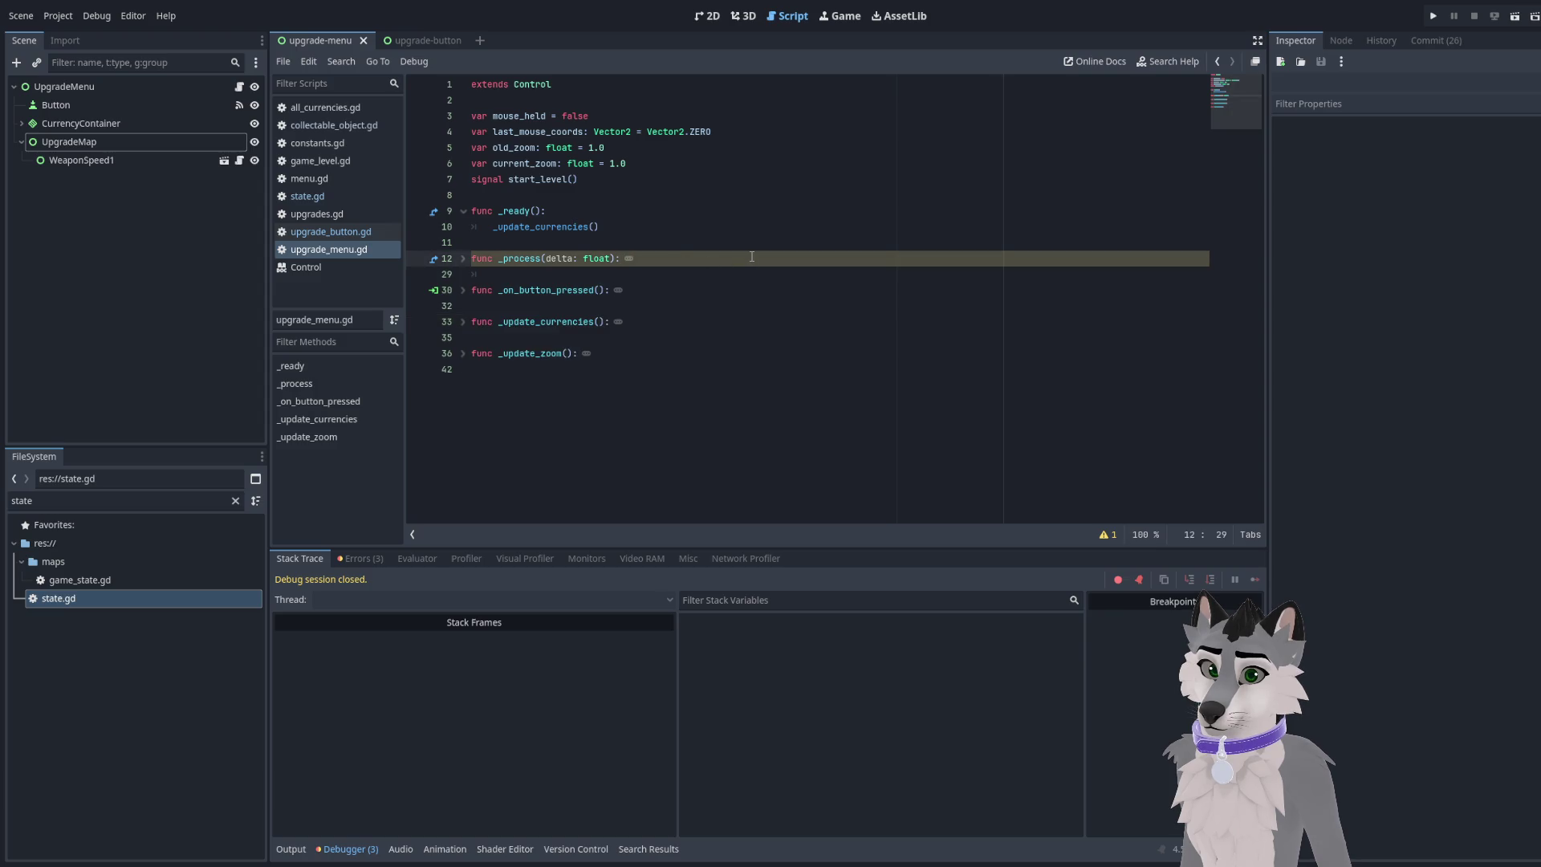
{"action": "left_click", "coordinate": [463, 257]}
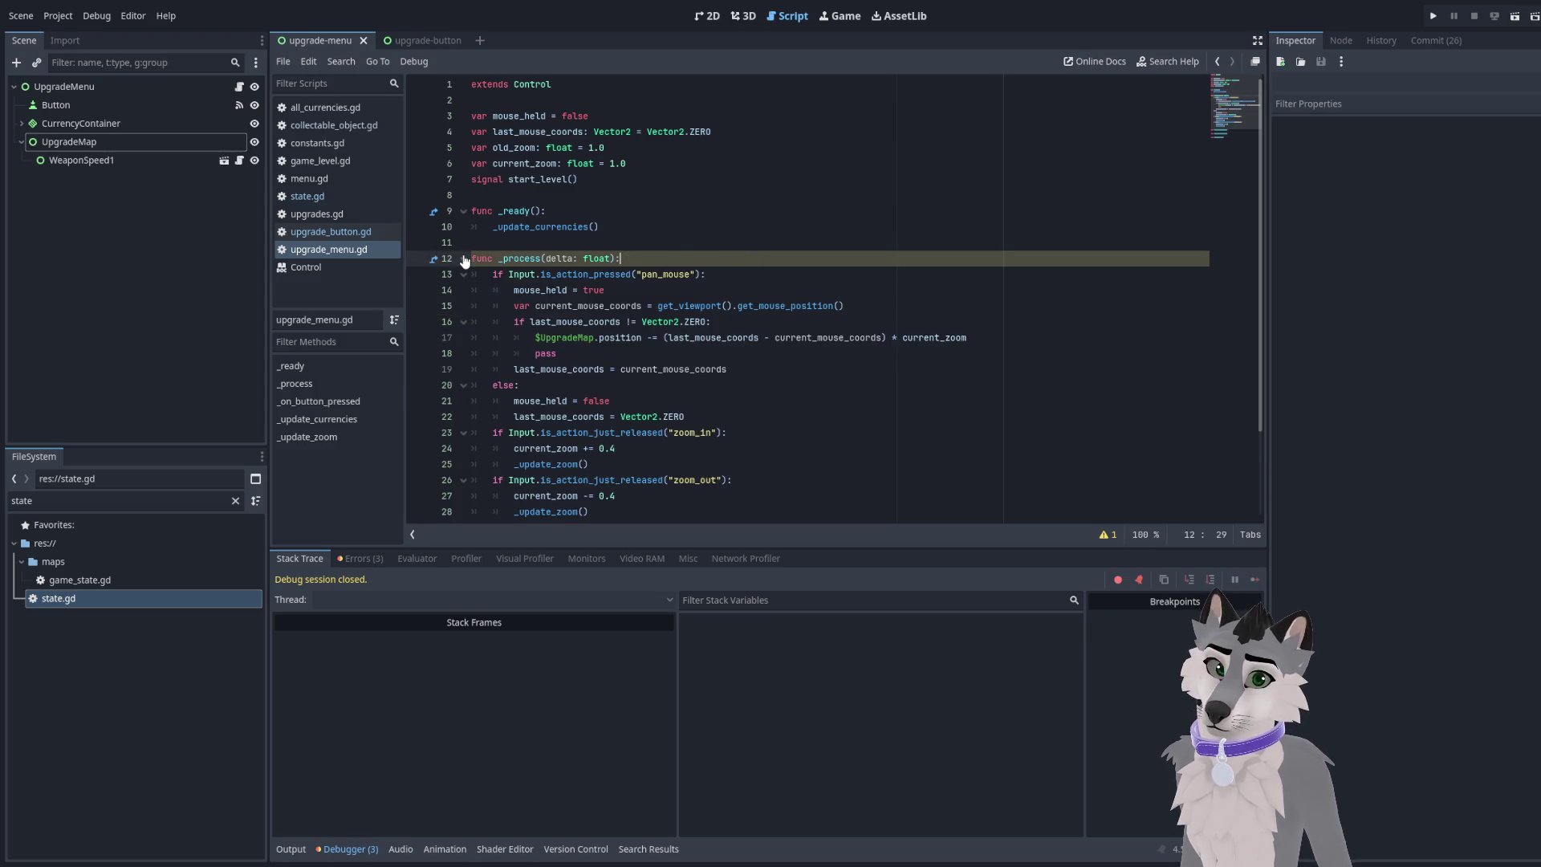
{"action": "left_click_drag", "start_coordinate": [626, 274], "coordinate": [604, 273]}
{"action": "left_click", "coordinate": [463, 258]}
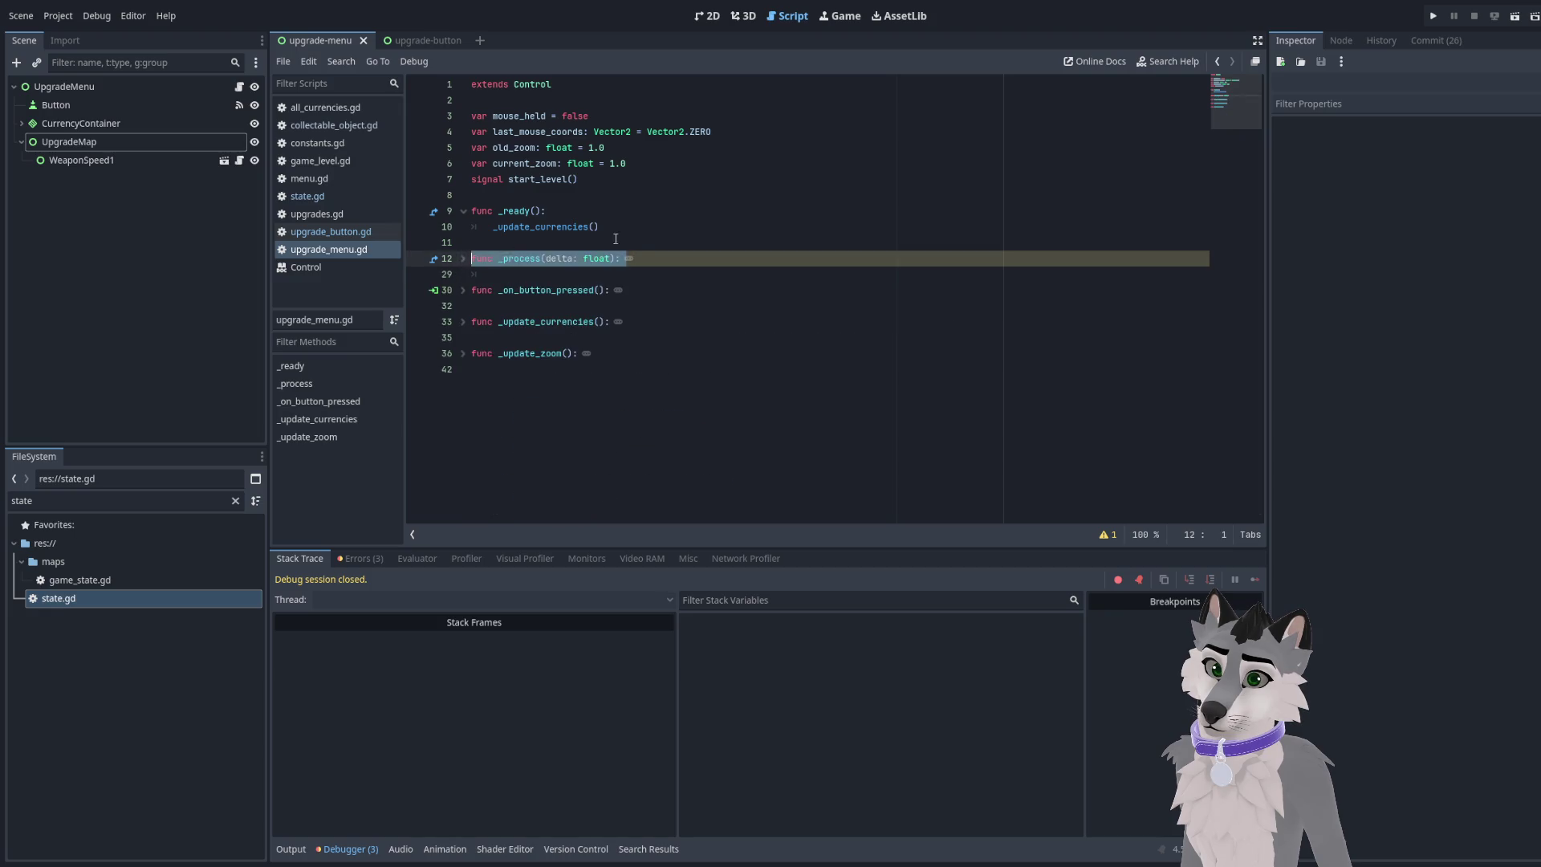
{"action": "left_click", "coordinate": [666, 226]}
Start a for loop in _ready over $UpgradeMap.get_children() with an i body line
{"action": "key", "text": "Return"}
{"action": "type", "text": "for "}
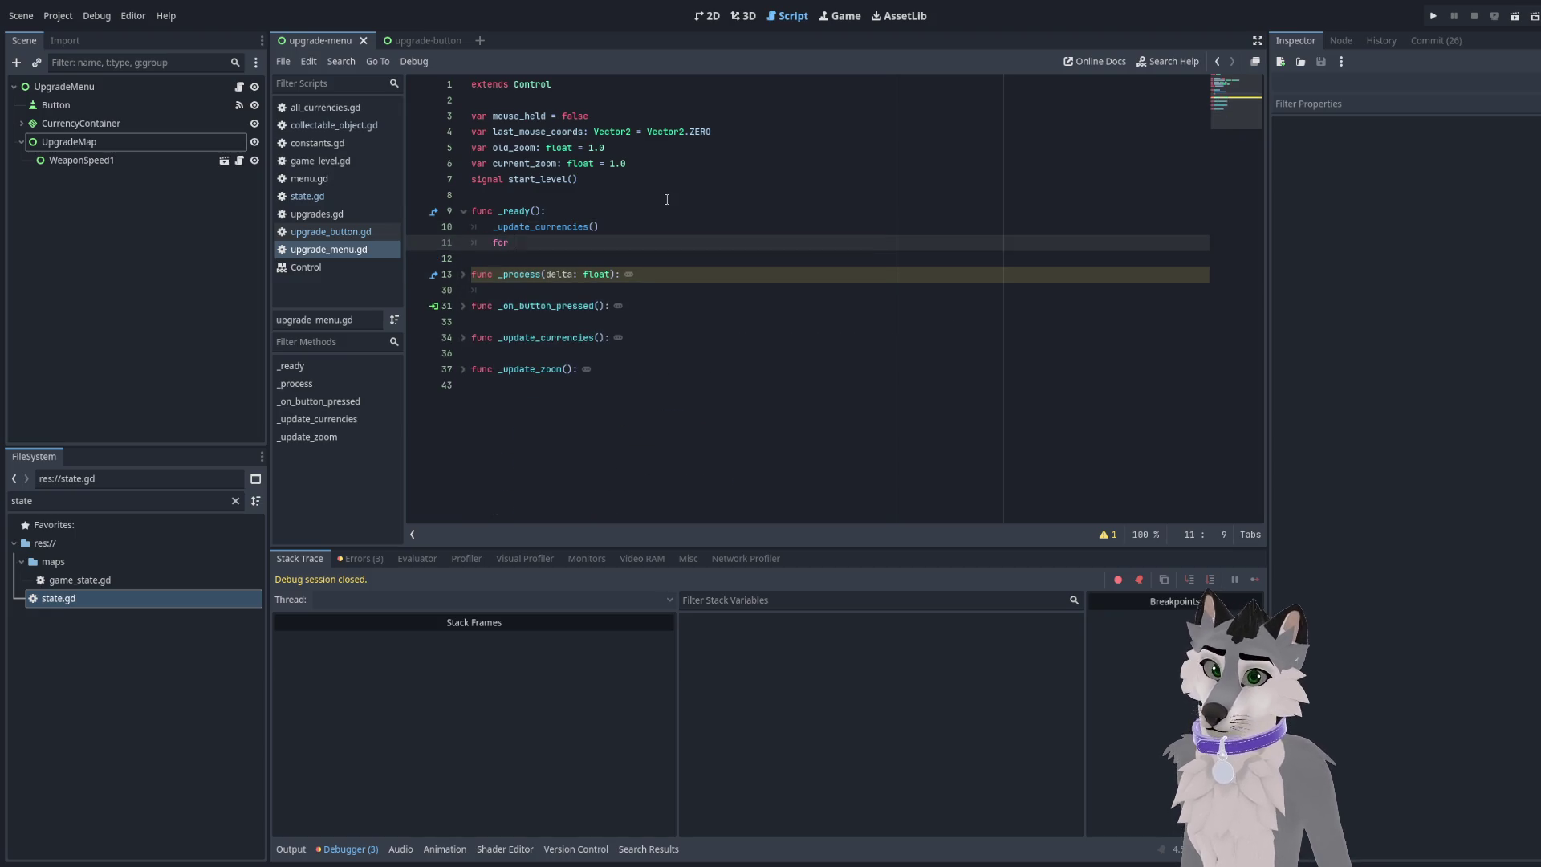
{"action": "type", "text": "i in $UpgradeMap:"}
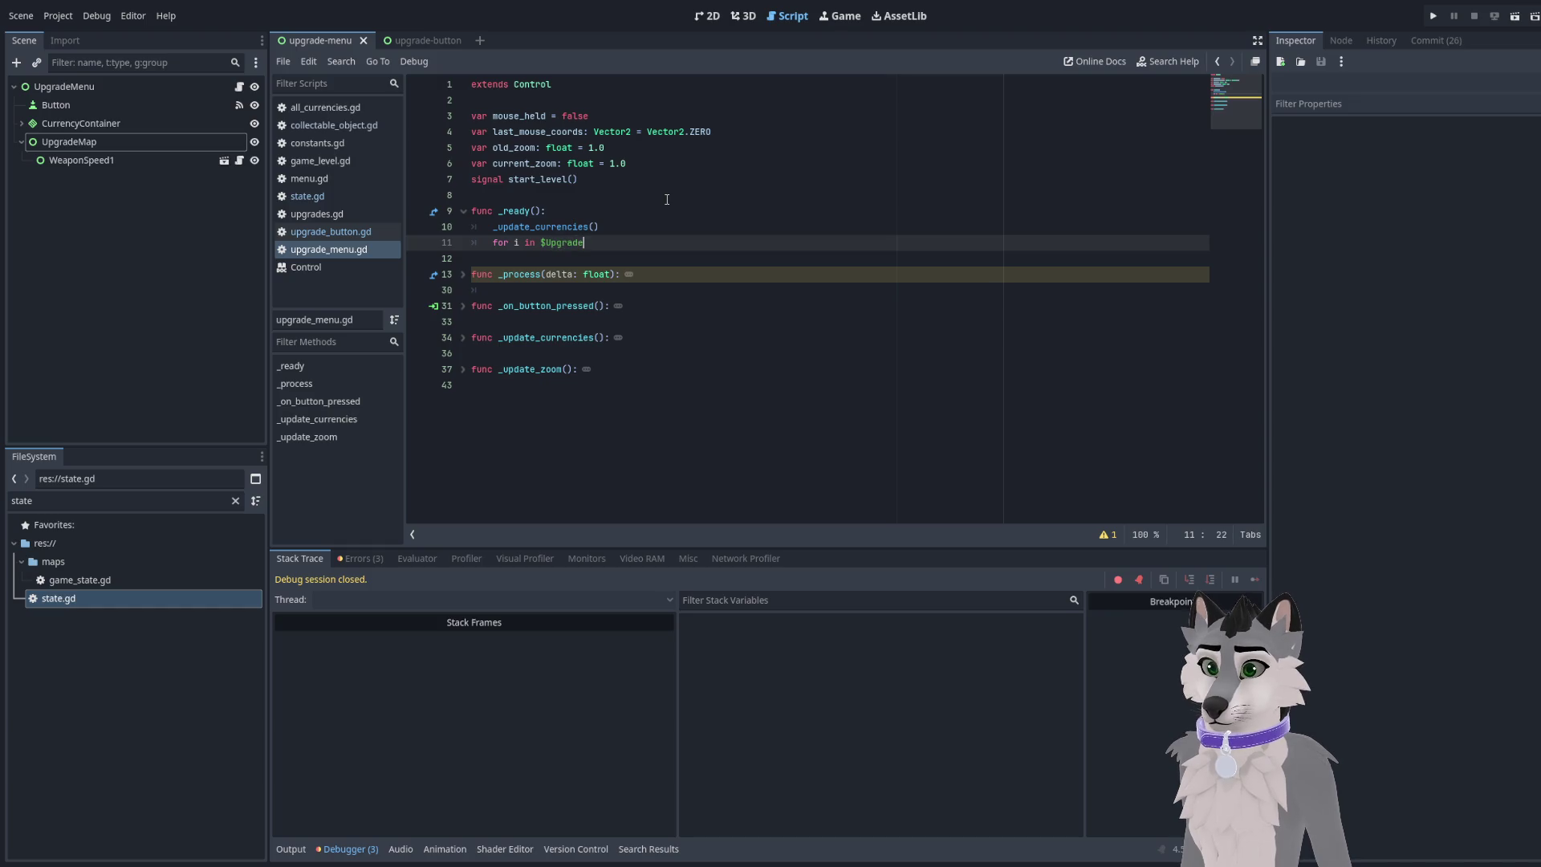
{"action": "key", "text": "Return"}
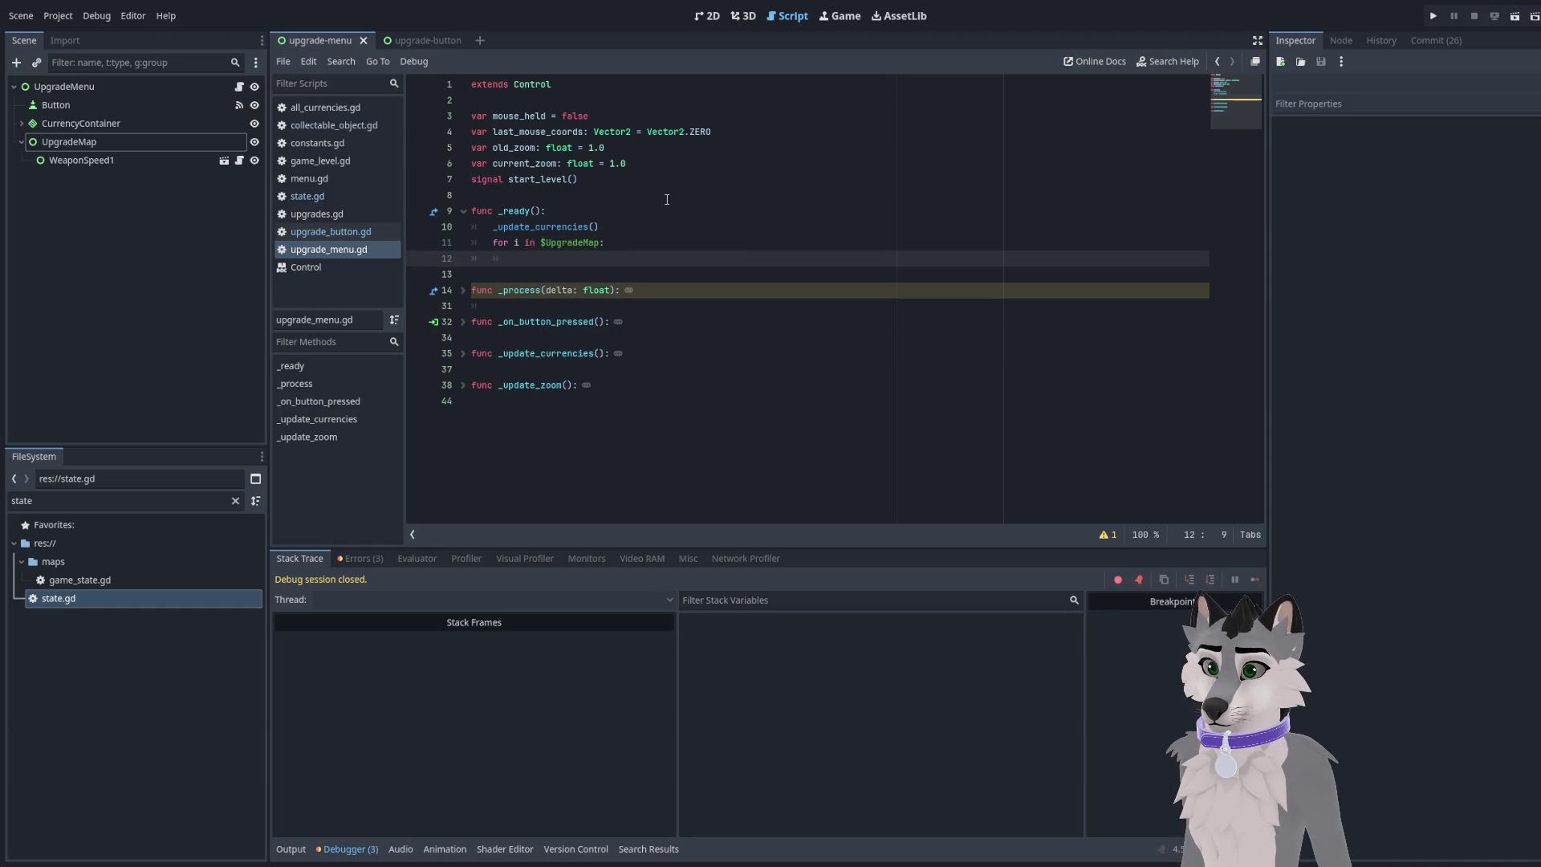
{"action": "type", "text": "i."}
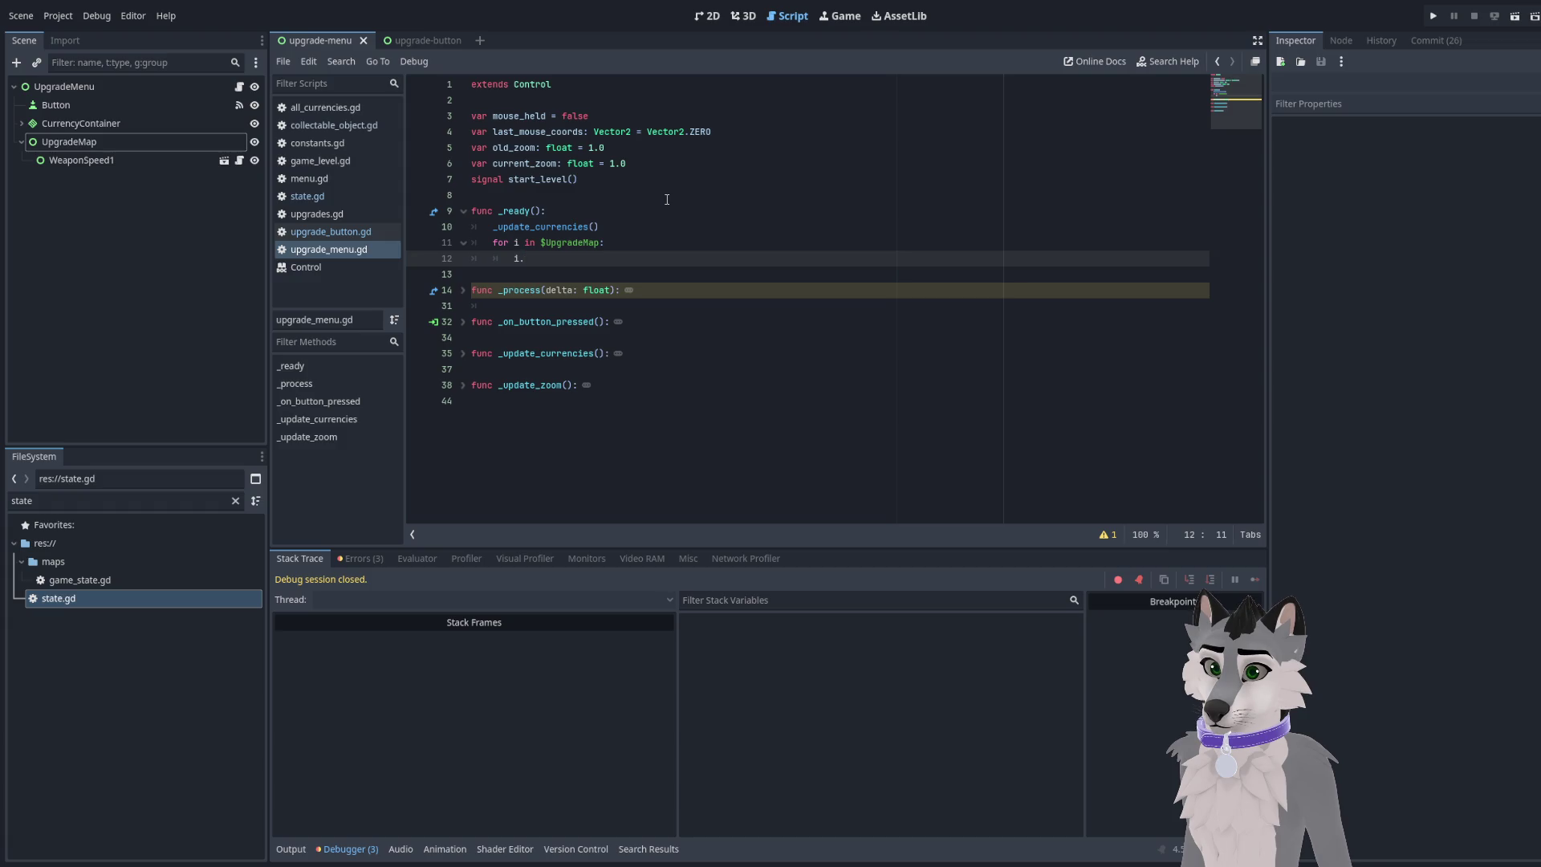
{"action": "key", "text": "BackSpace"}
{"action": "key", "text": "Up"}
{"action": "key", "text": "End"}
{"action": "key", "text": "Left"}
{"action": "type", "text": ".get"}
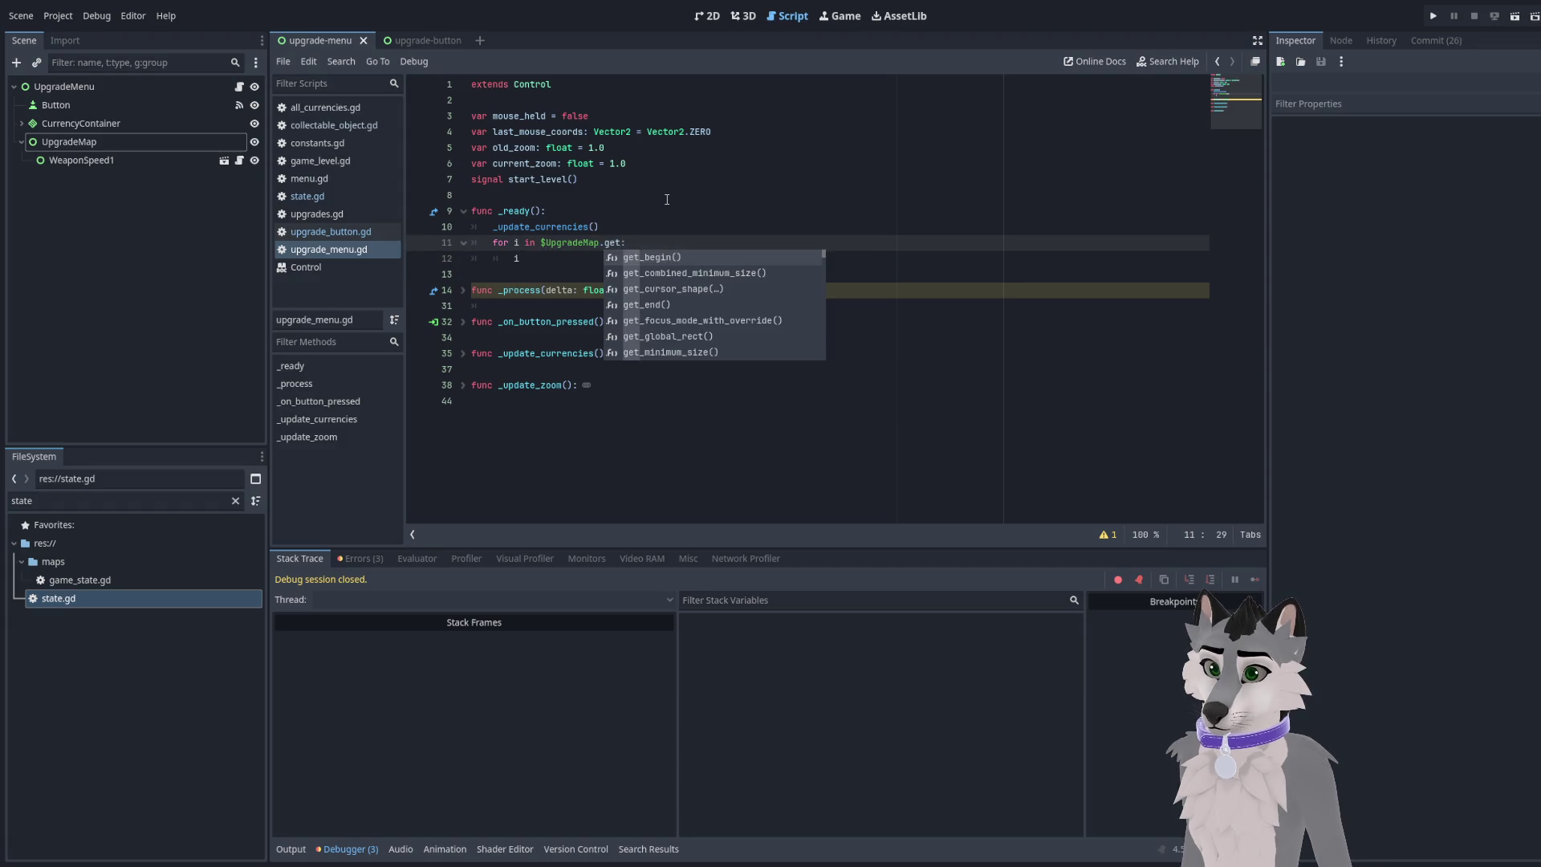
{"action": "type", "text": "_children("}
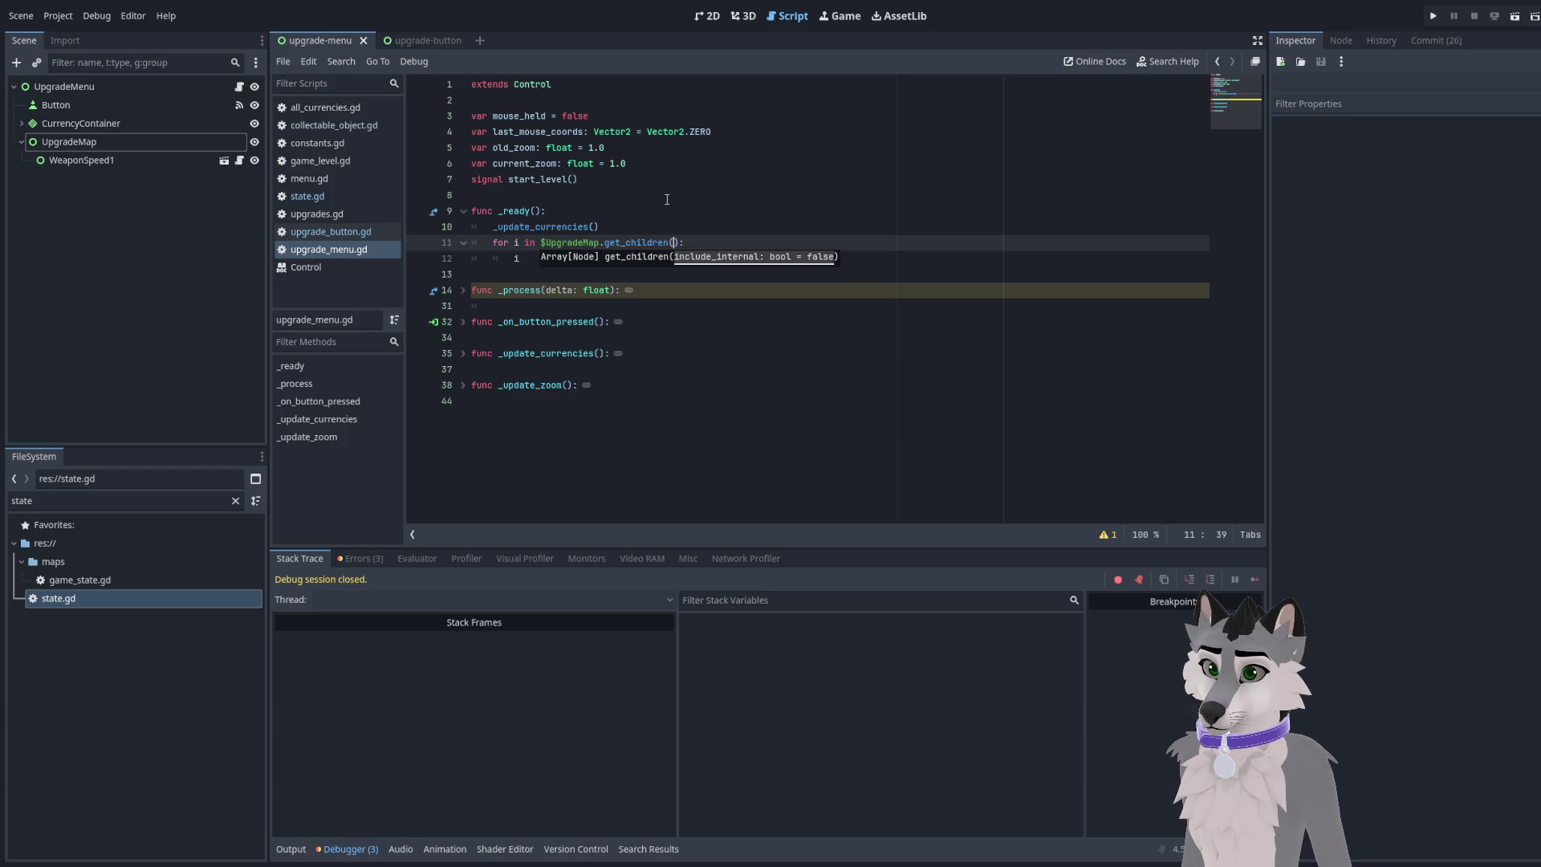
{"action": "key", "text": "Down"}
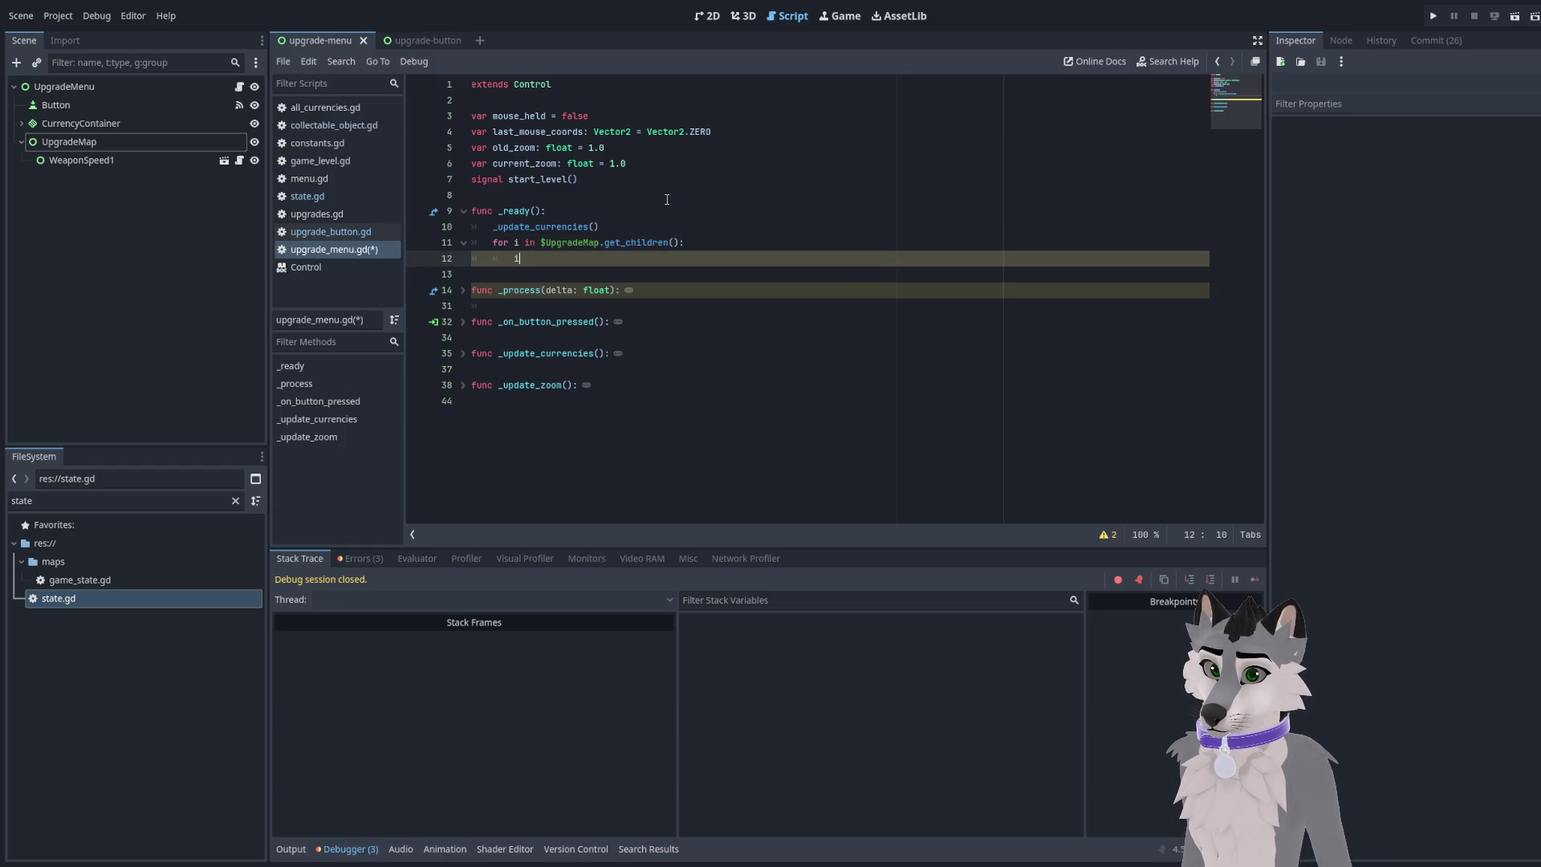
{"action": "key", "text": "BackSpace"}
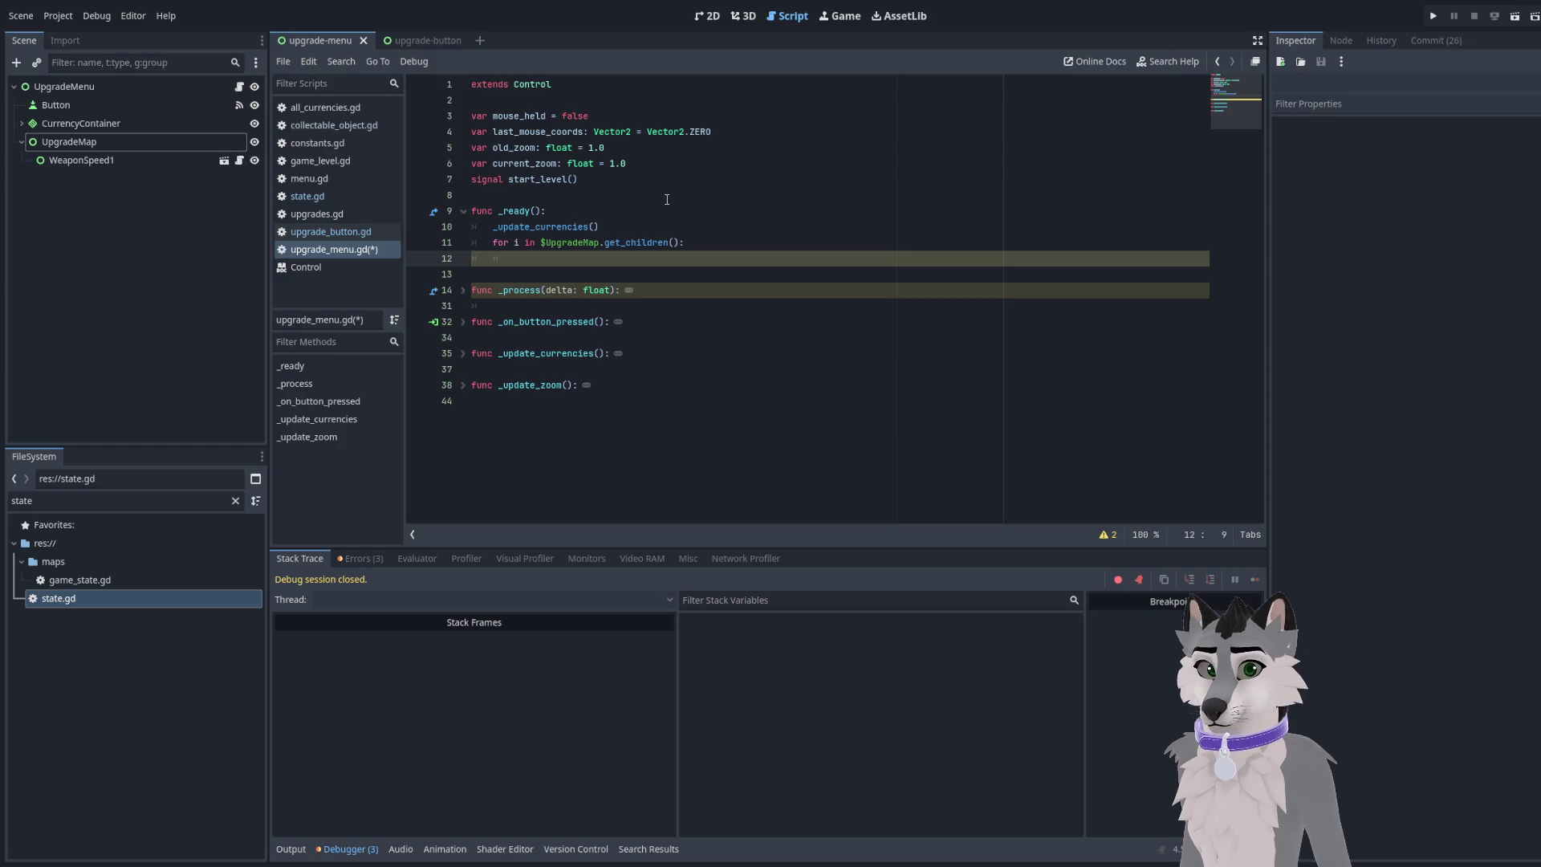
{"action": "type", "text": "i."}
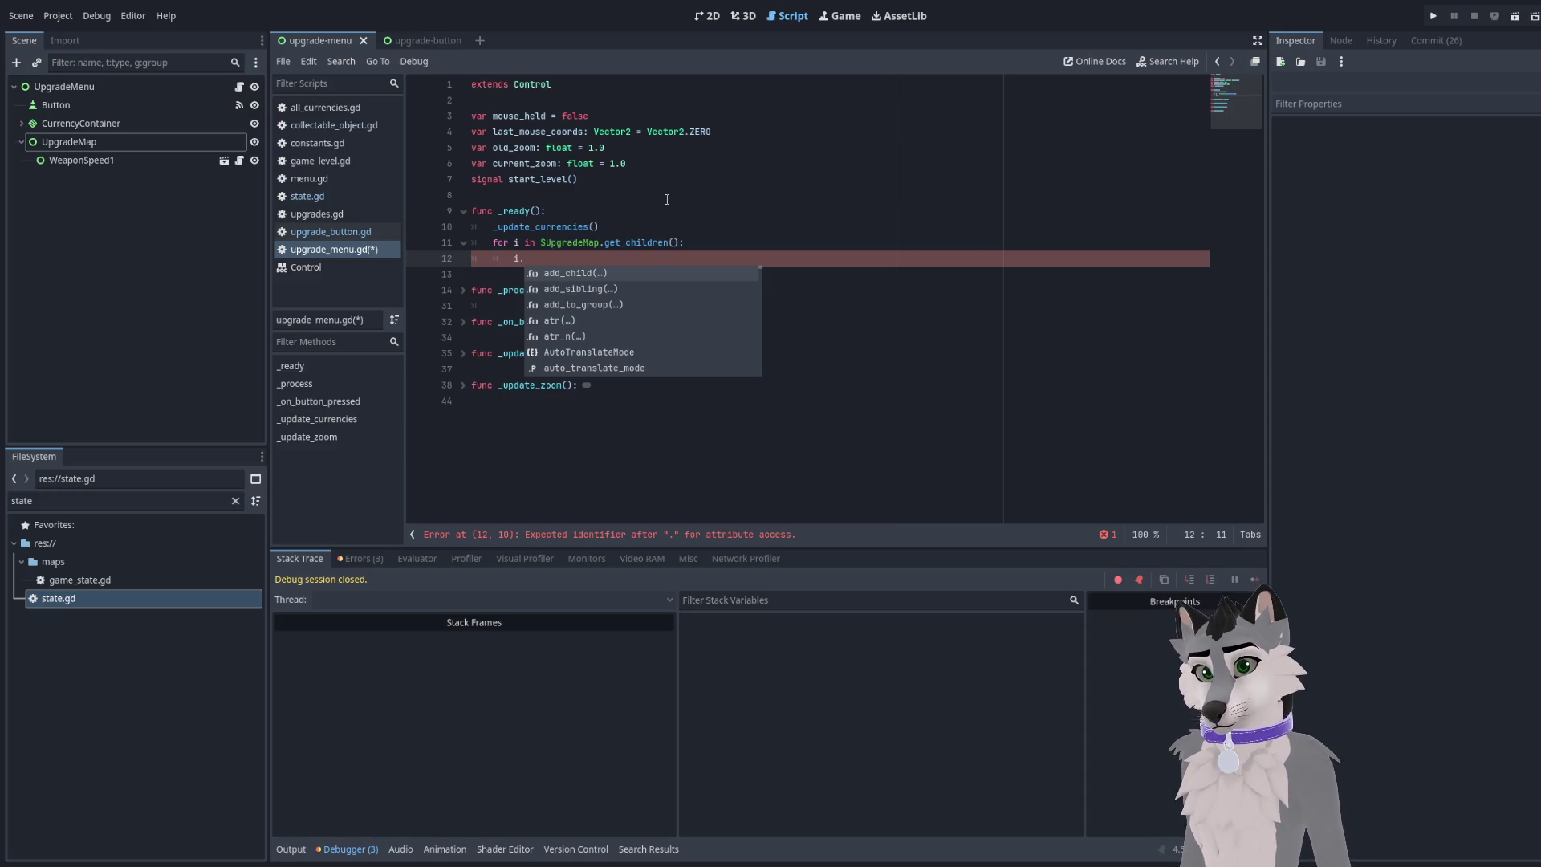
{"action": "key", "text": "BackSpace"}
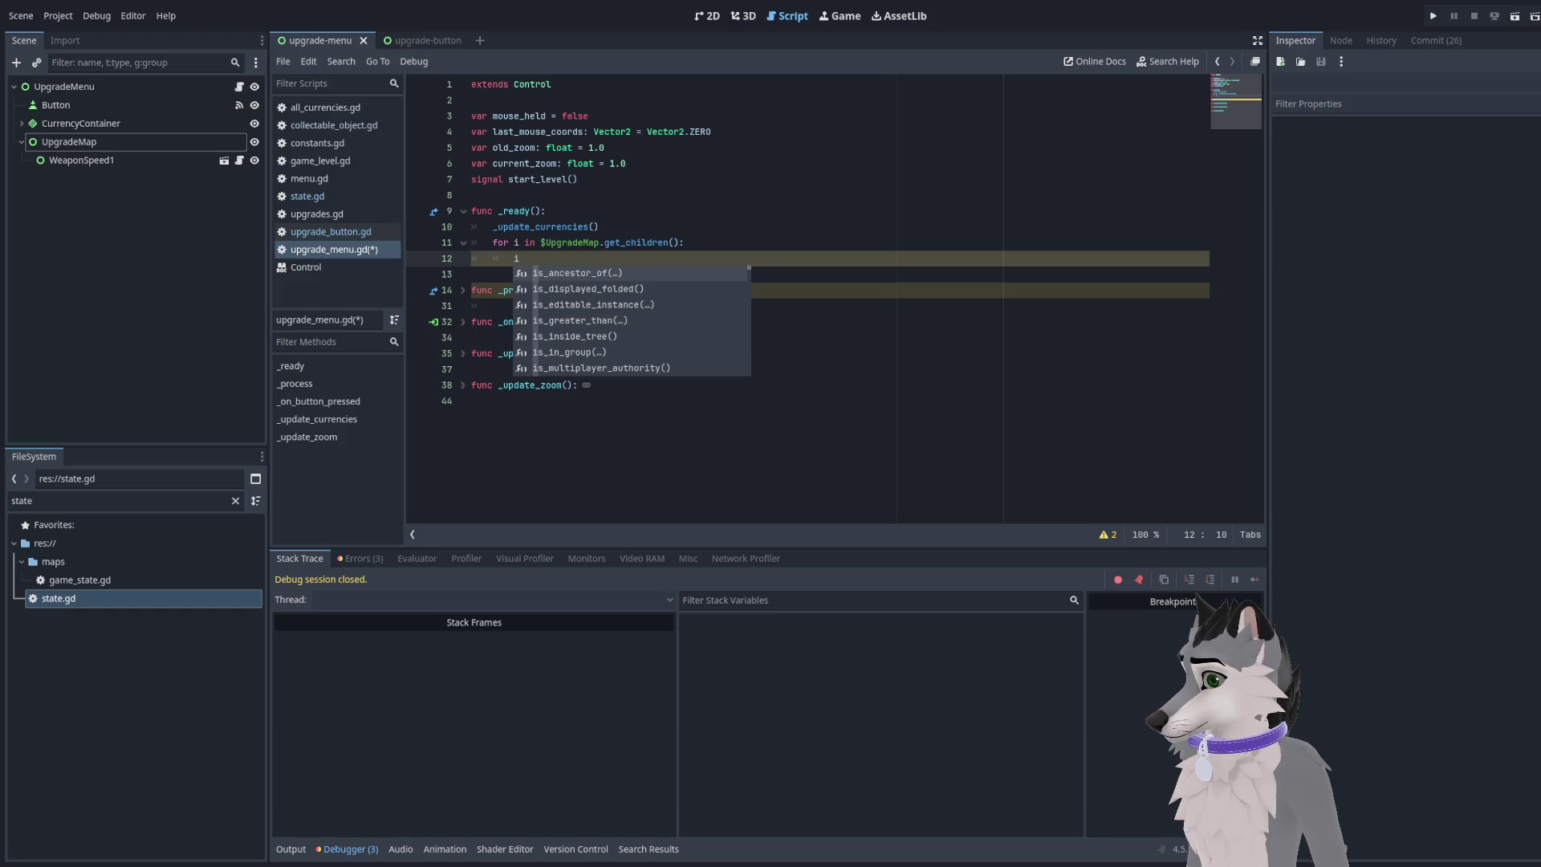
{"action": "left_click", "coordinate": [526, 258]}
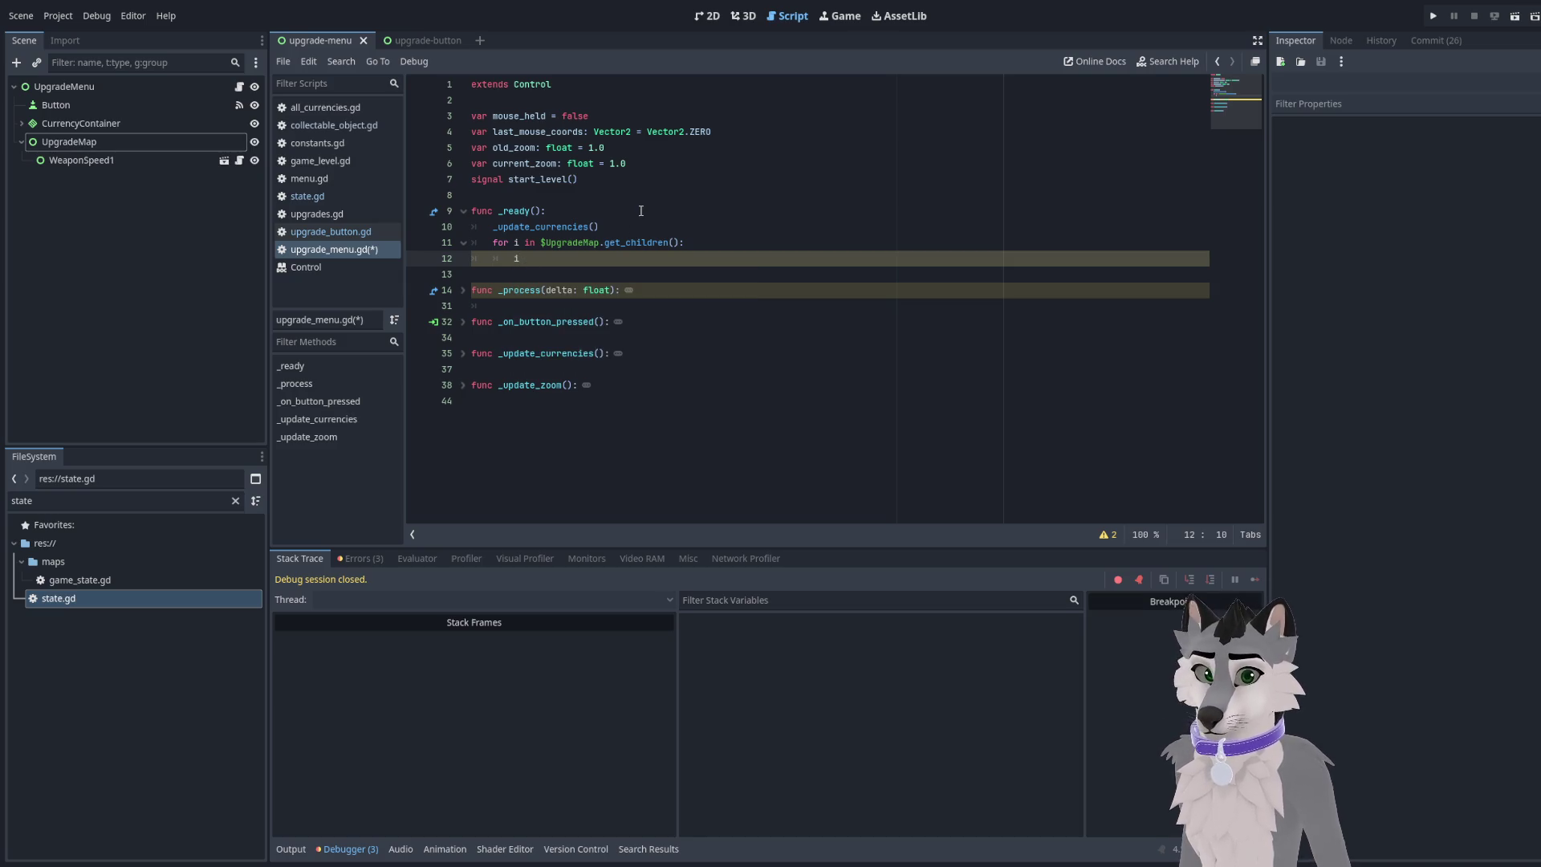
Type the loop variable as UpgradeButton and write i.clicked.connect() in the loop body
{"action": "key", "text": "ctrl+space"}
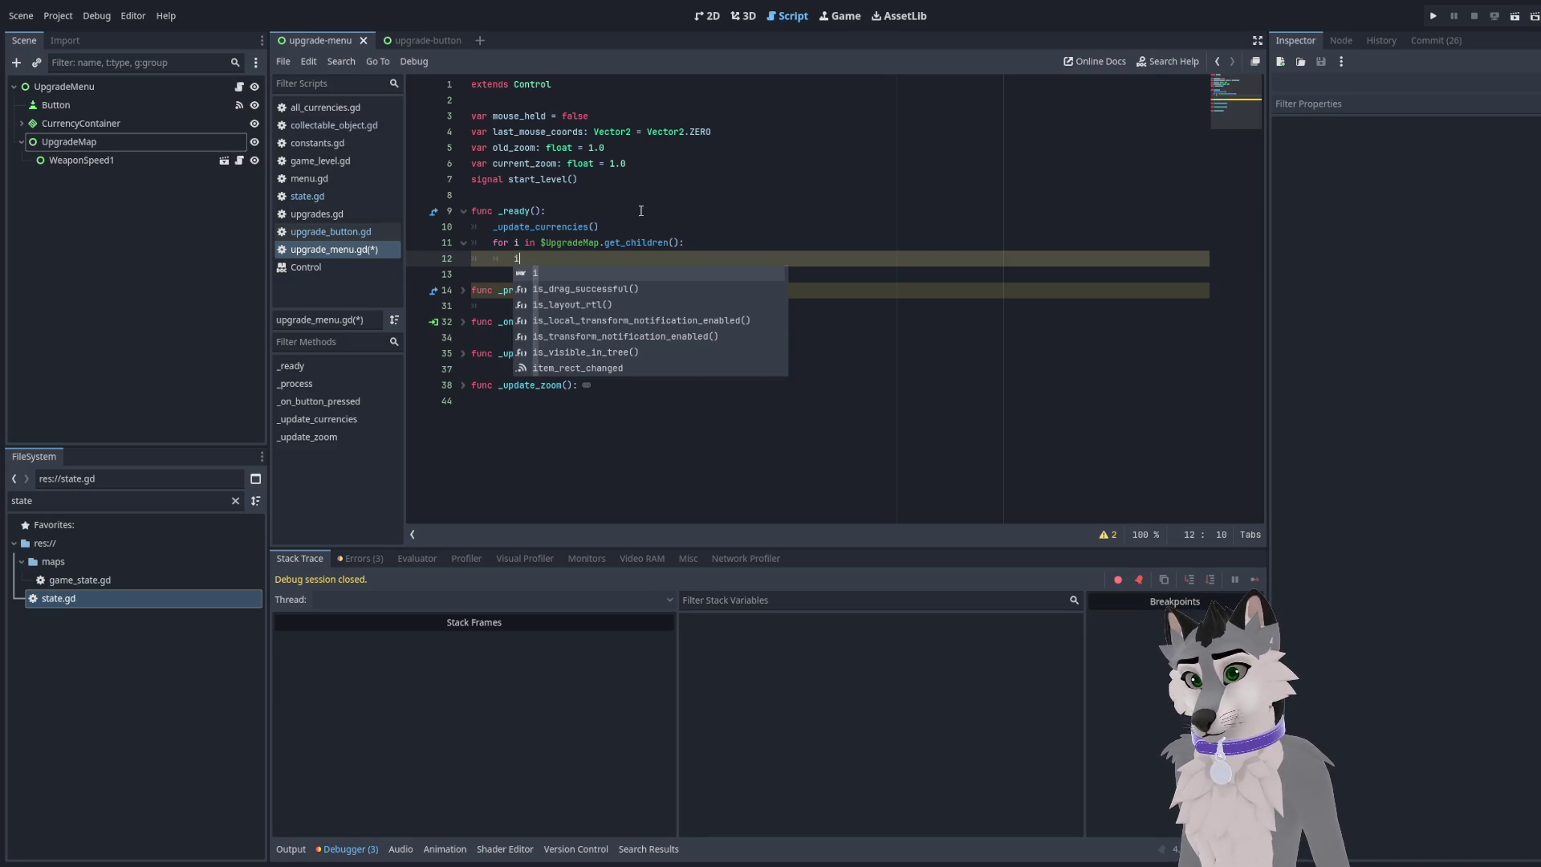
{"action": "type", "text": "var"}
{"action": "key", "text": "Escape"}
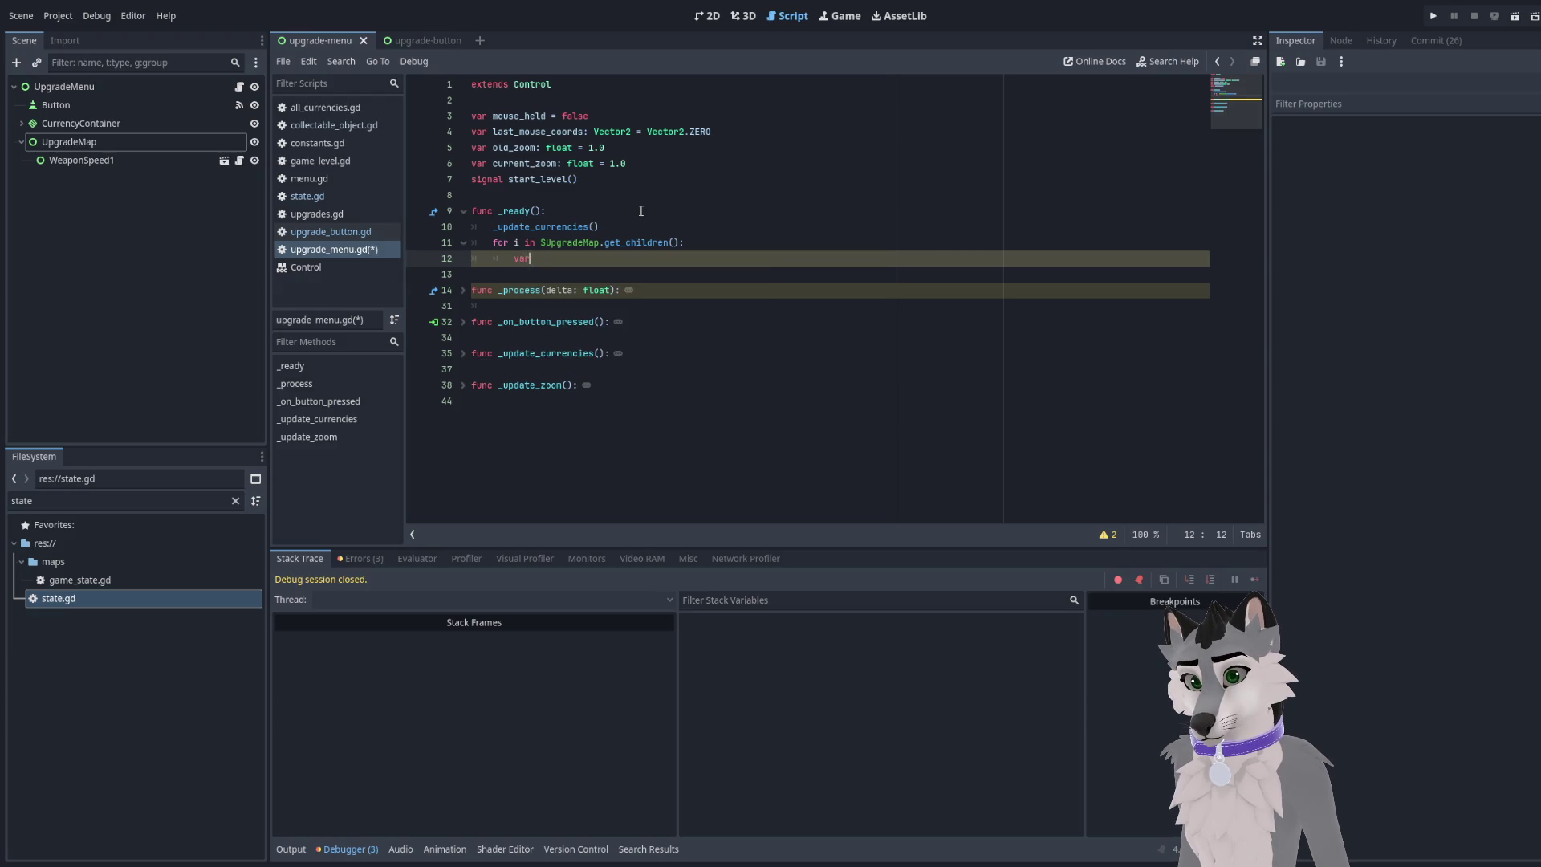
{"action": "key", "text": "BackSpace"}
{"action": "key", "text": "Up"}
{"action": "key", "text": "Right"}
{"action": "type", "text": ": Upgrade"}
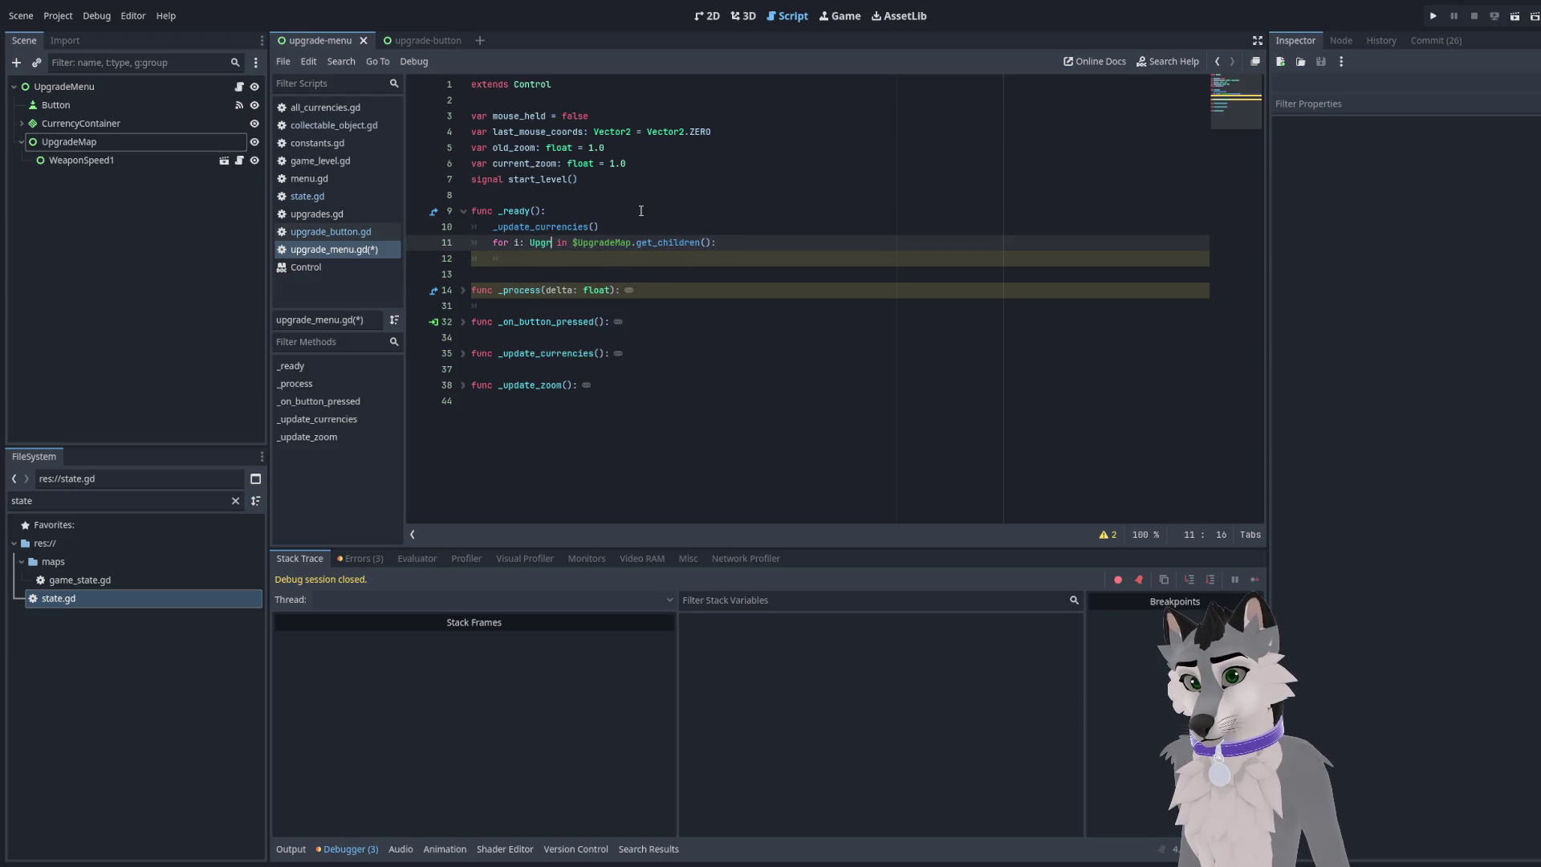
{"action": "type", "text": "Button"}
{"action": "key", "text": "Down"}
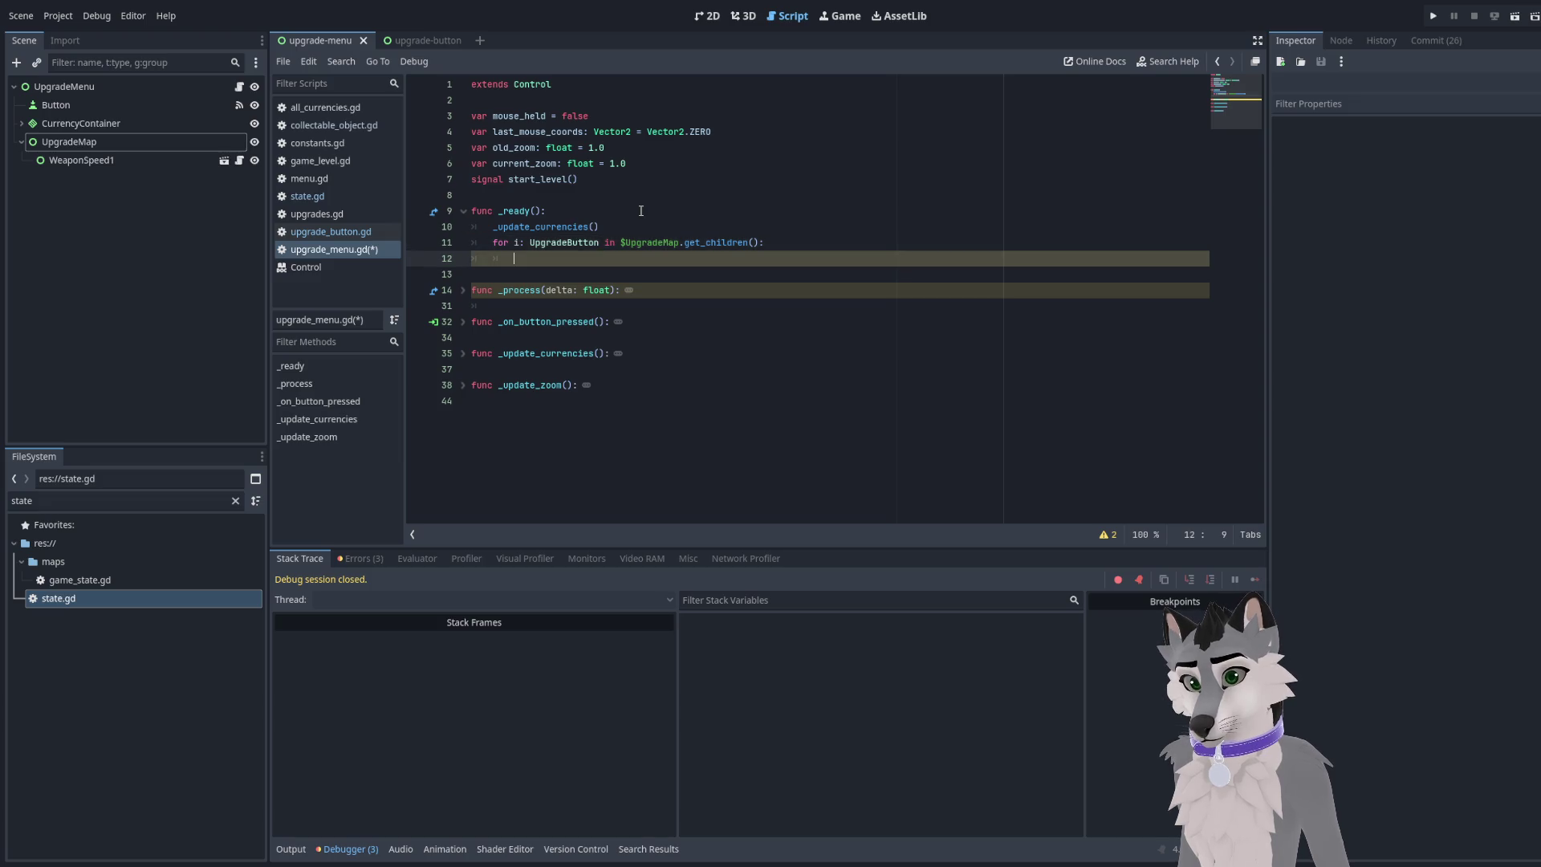
{"action": "type", "text": "i."}
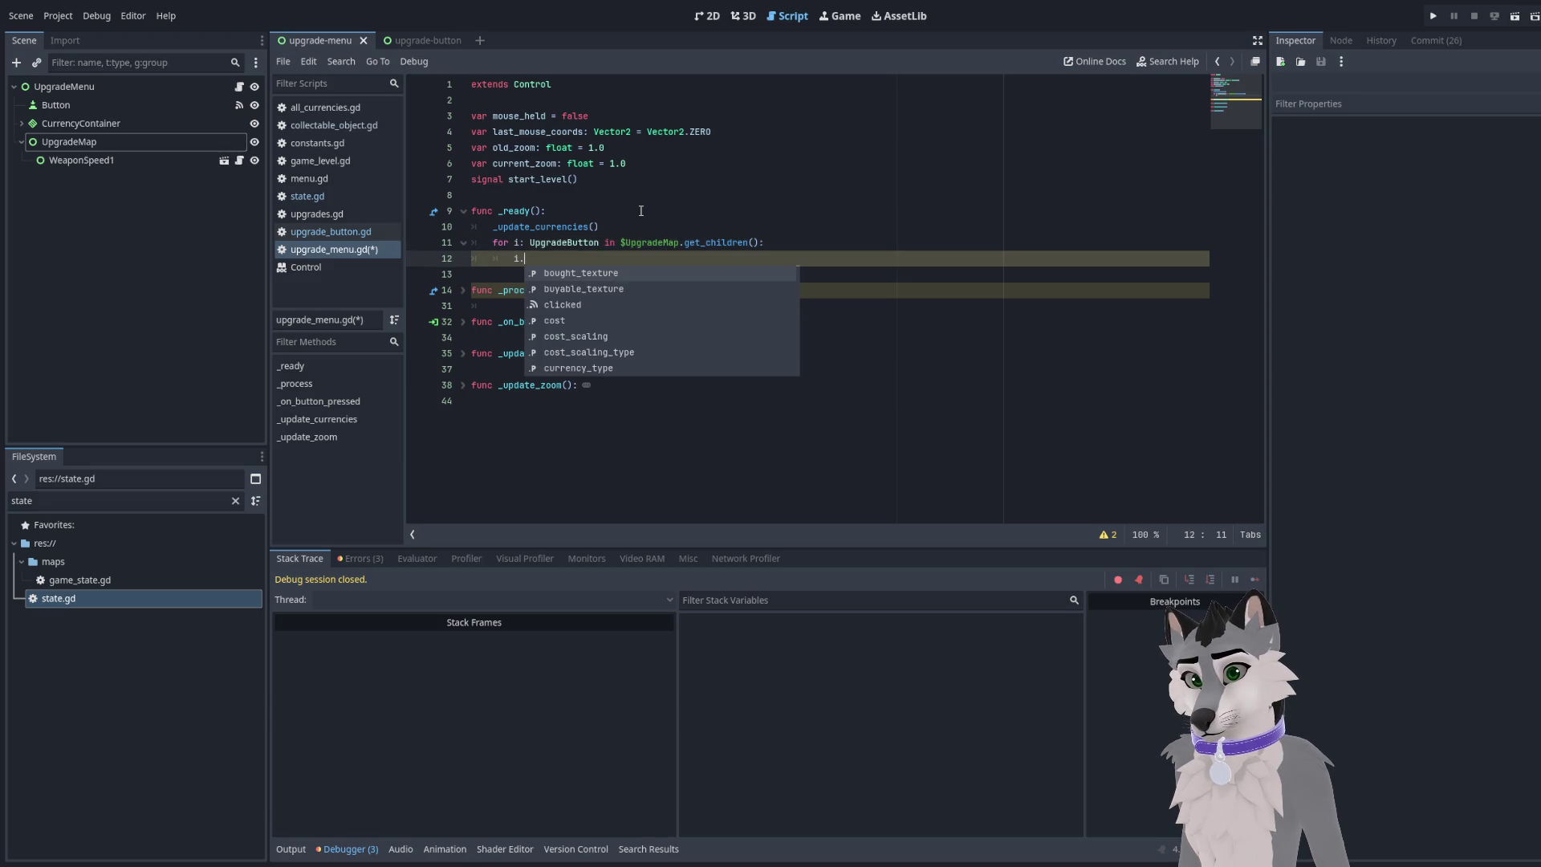
{"action": "key", "text": "Down"}
{"action": "key", "text": "Down"}
{"action": "key", "text": "Return"}
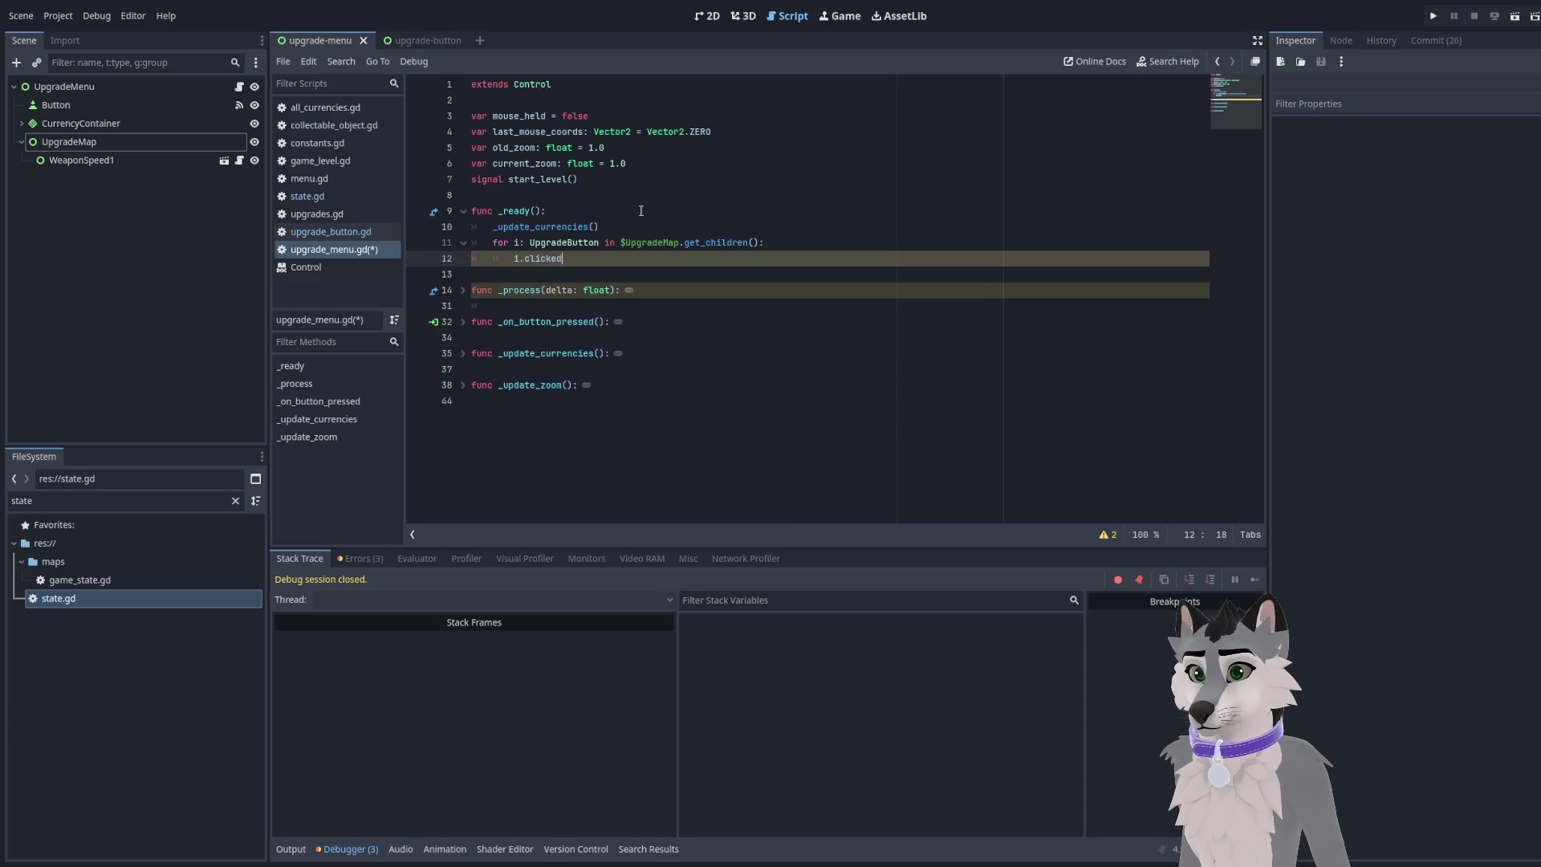
{"action": "type", "text": ".connect("}
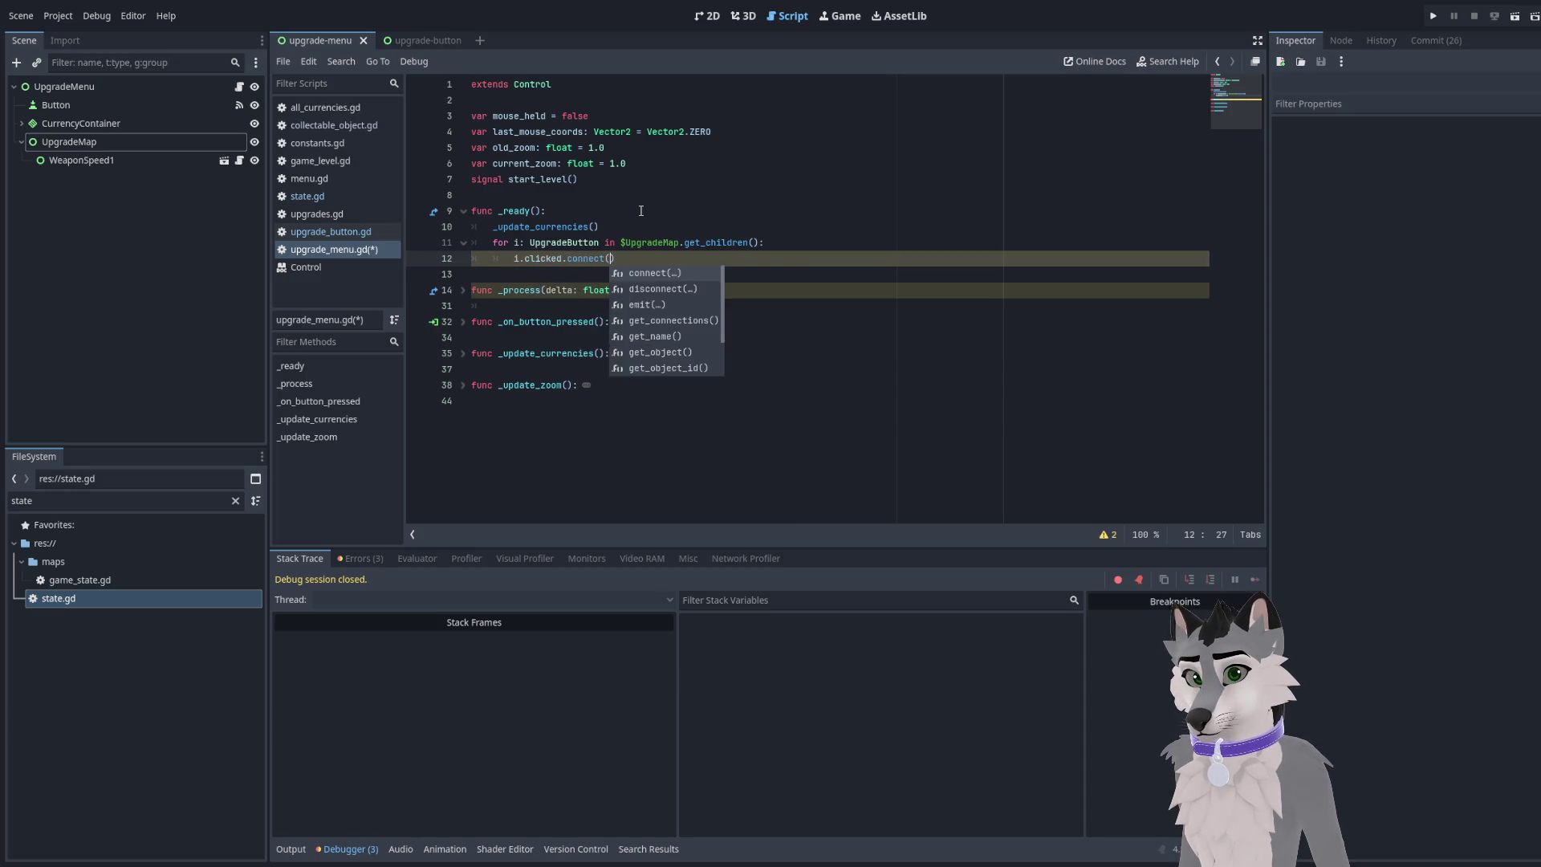
{"action": "key", "text": "Return"}
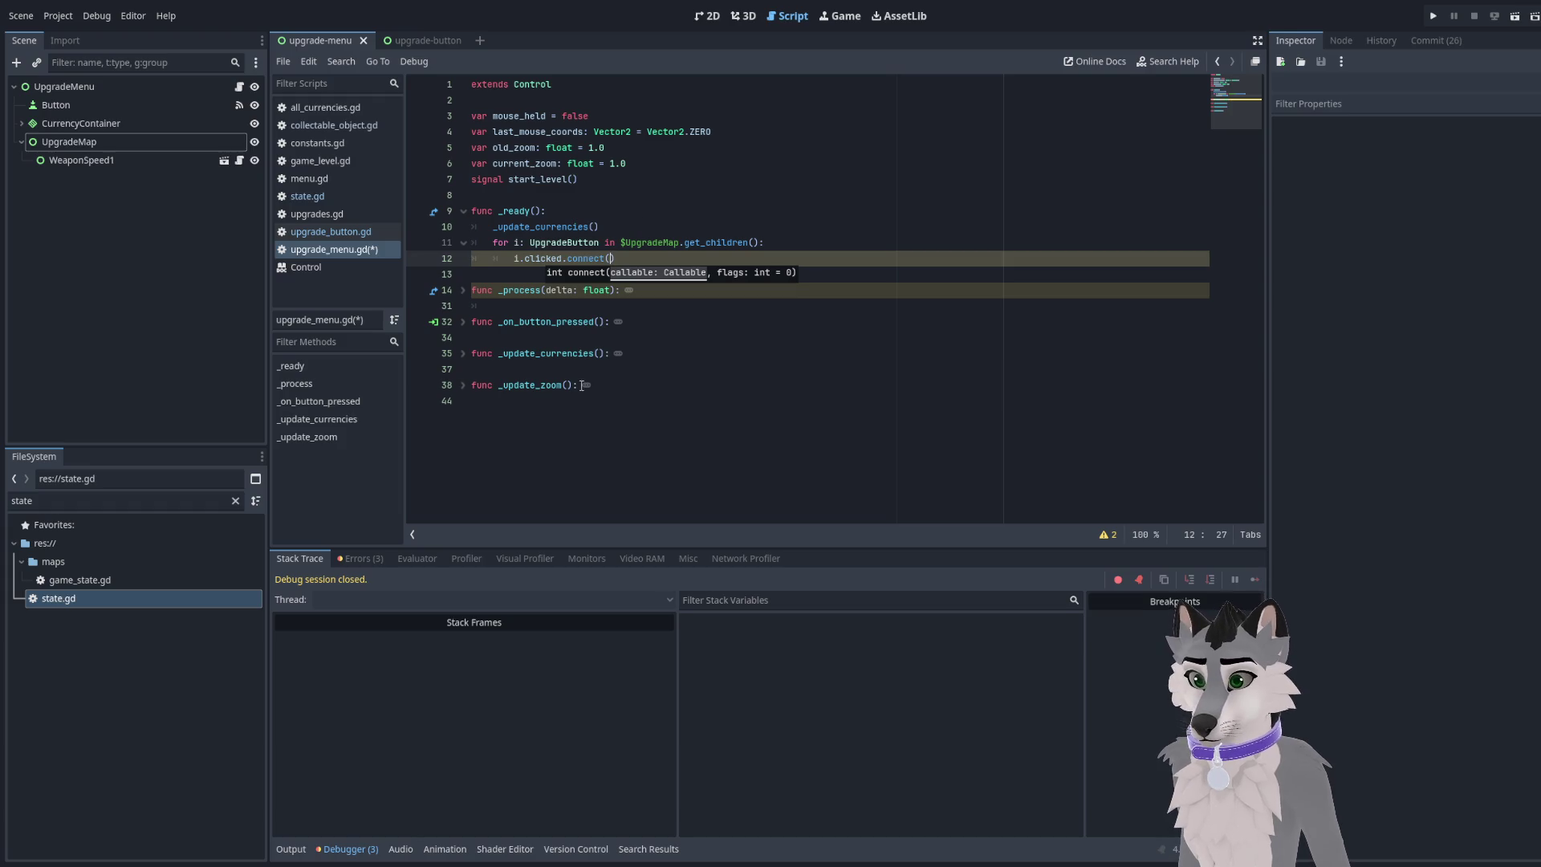
{"action": "left_click", "coordinate": [587, 434]}
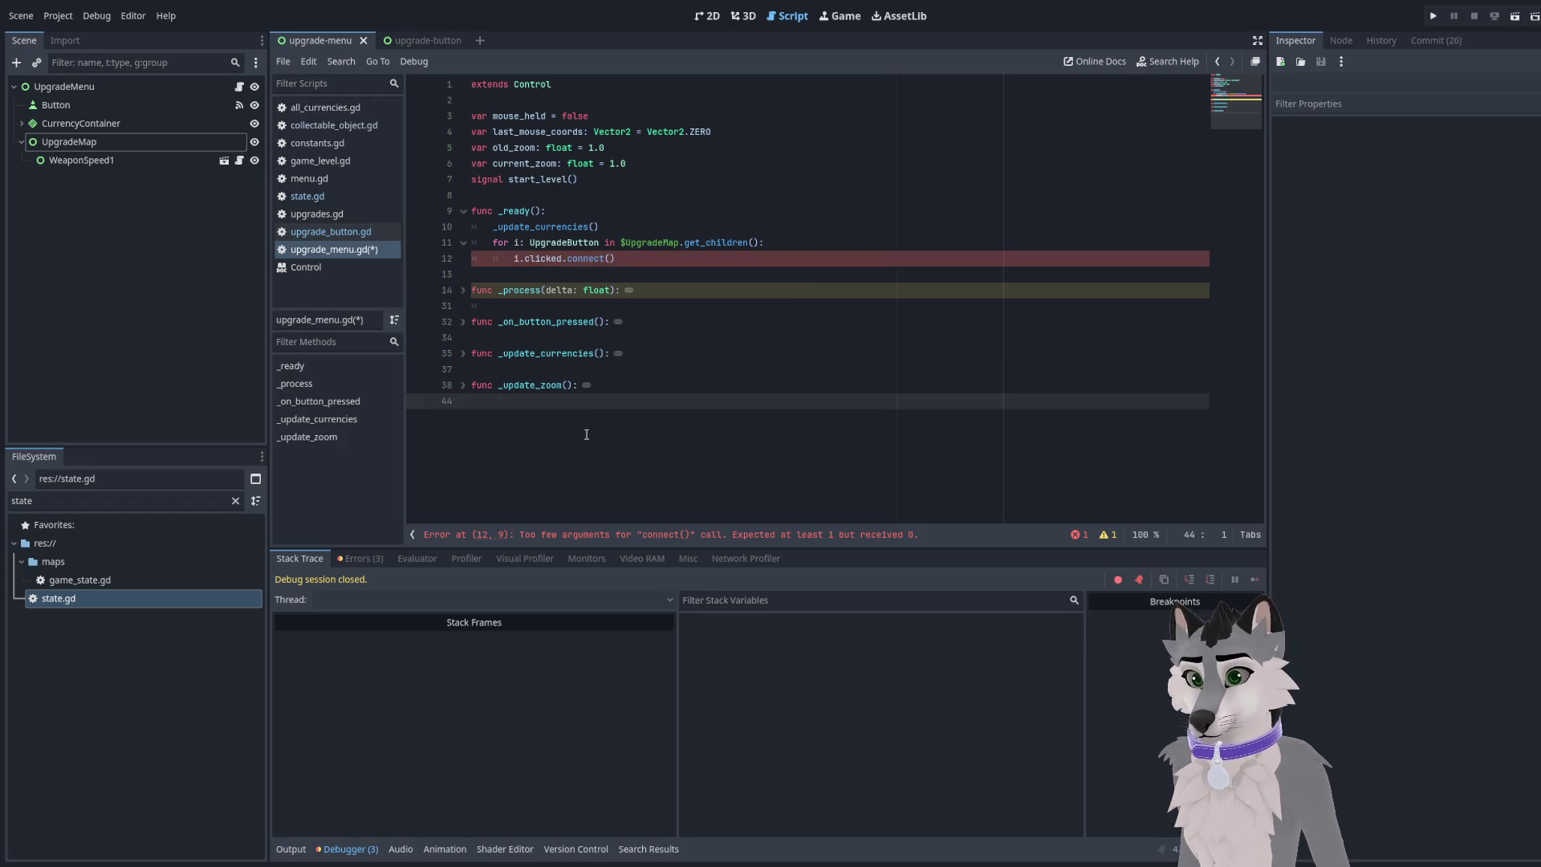
Add func _on_rank_bought() at the script's end, whose body calls _update_currencies()
{"action": "left_click", "coordinate": [465, 322]}
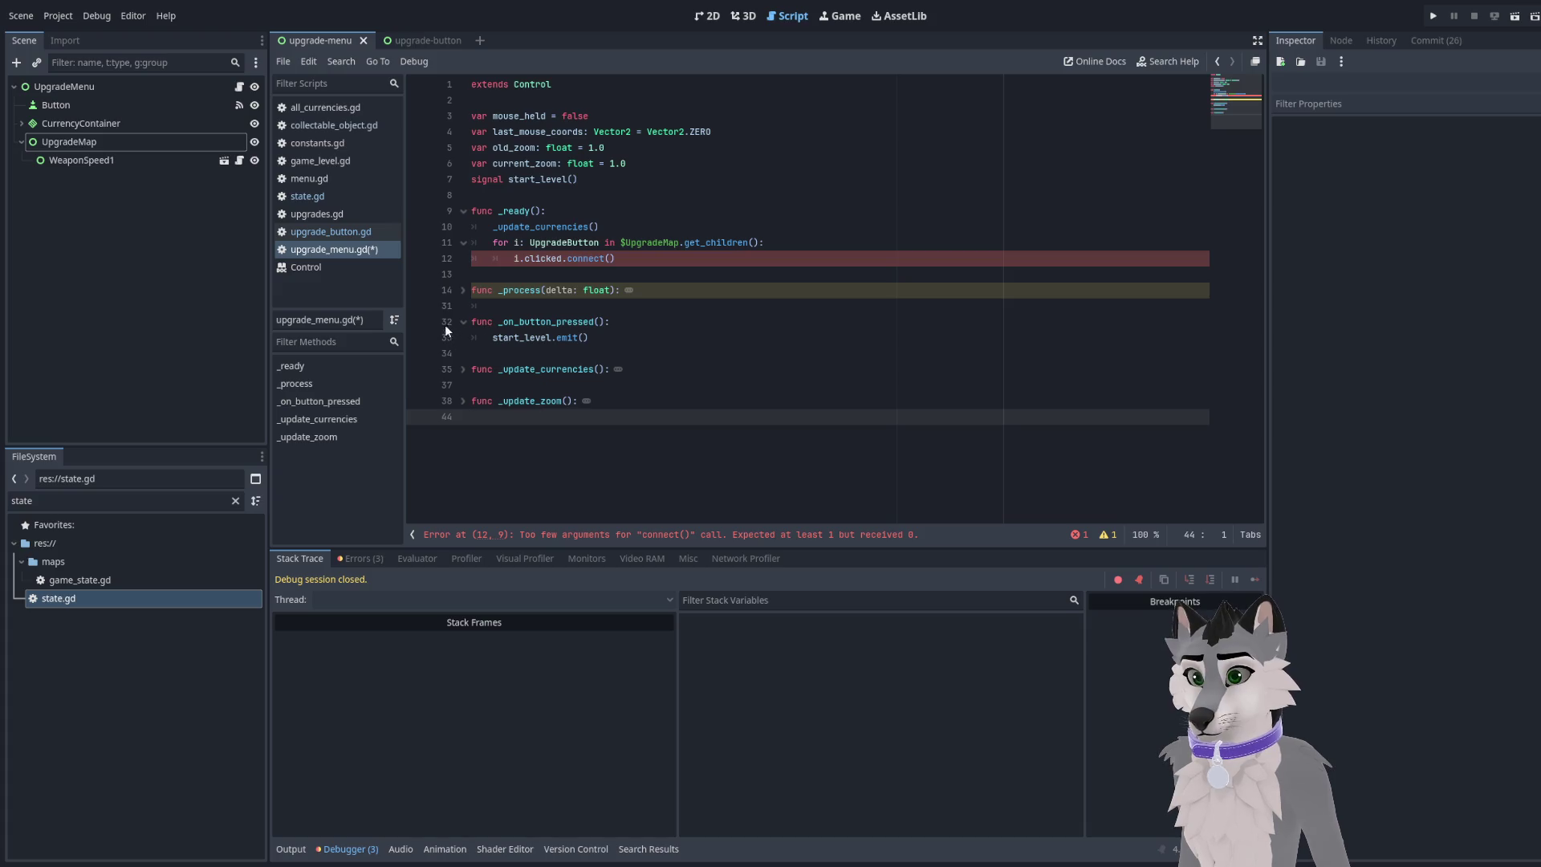
{"action": "left_click", "coordinate": [463, 321]}
{"action": "key", "text": "Return"}
{"action": "type", "text": "func on_"}
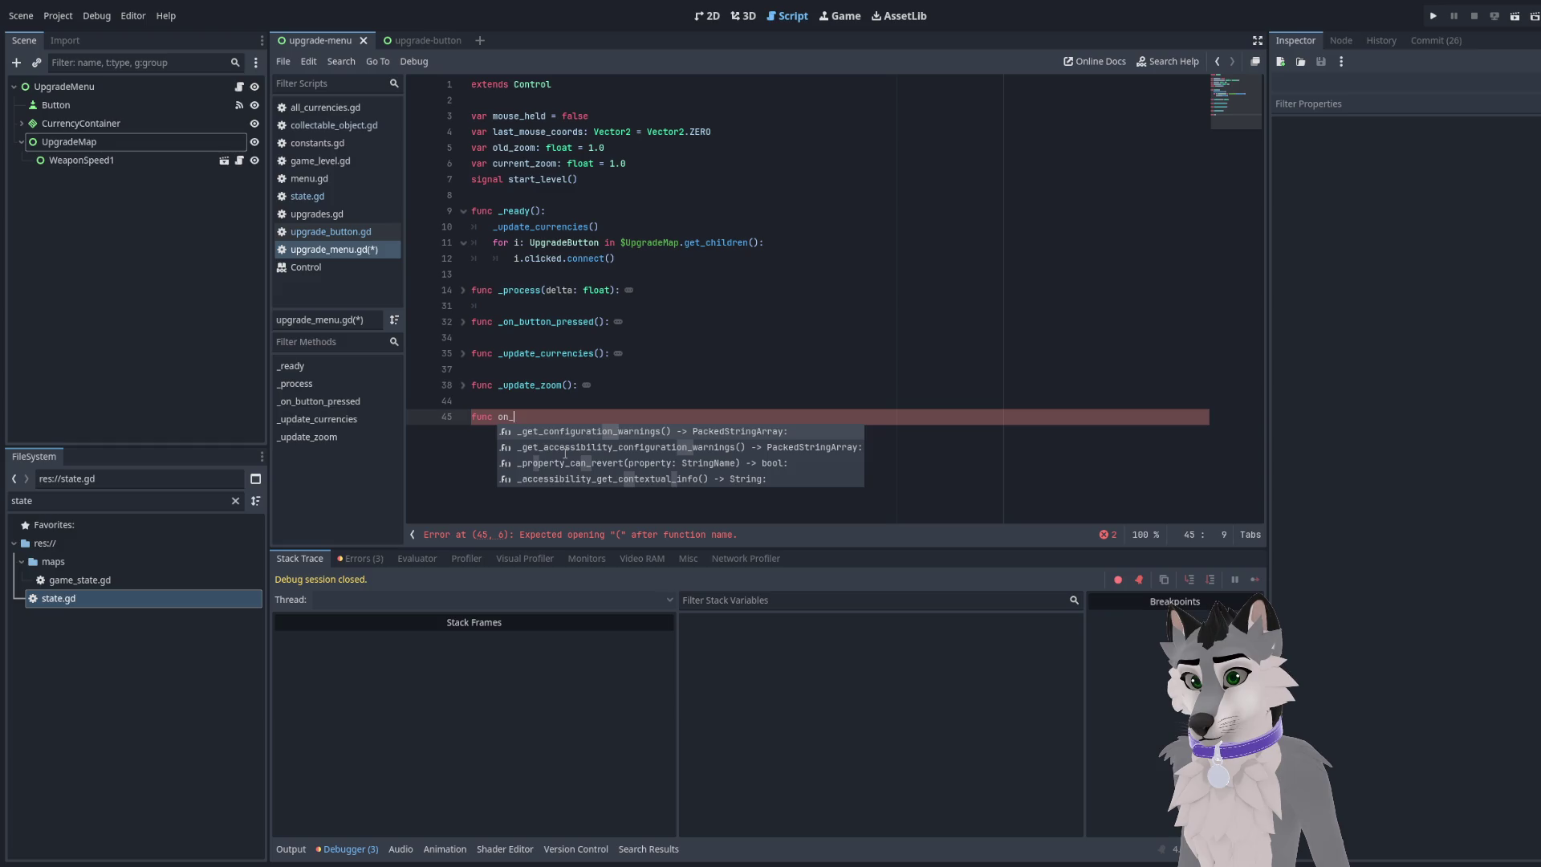
{"action": "key", "text": "BackSpace"}
{"action": "key", "text": "BackSpace"}
{"action": "key", "text": "BackSpace"}
{"action": "type", "text": "_on_"}
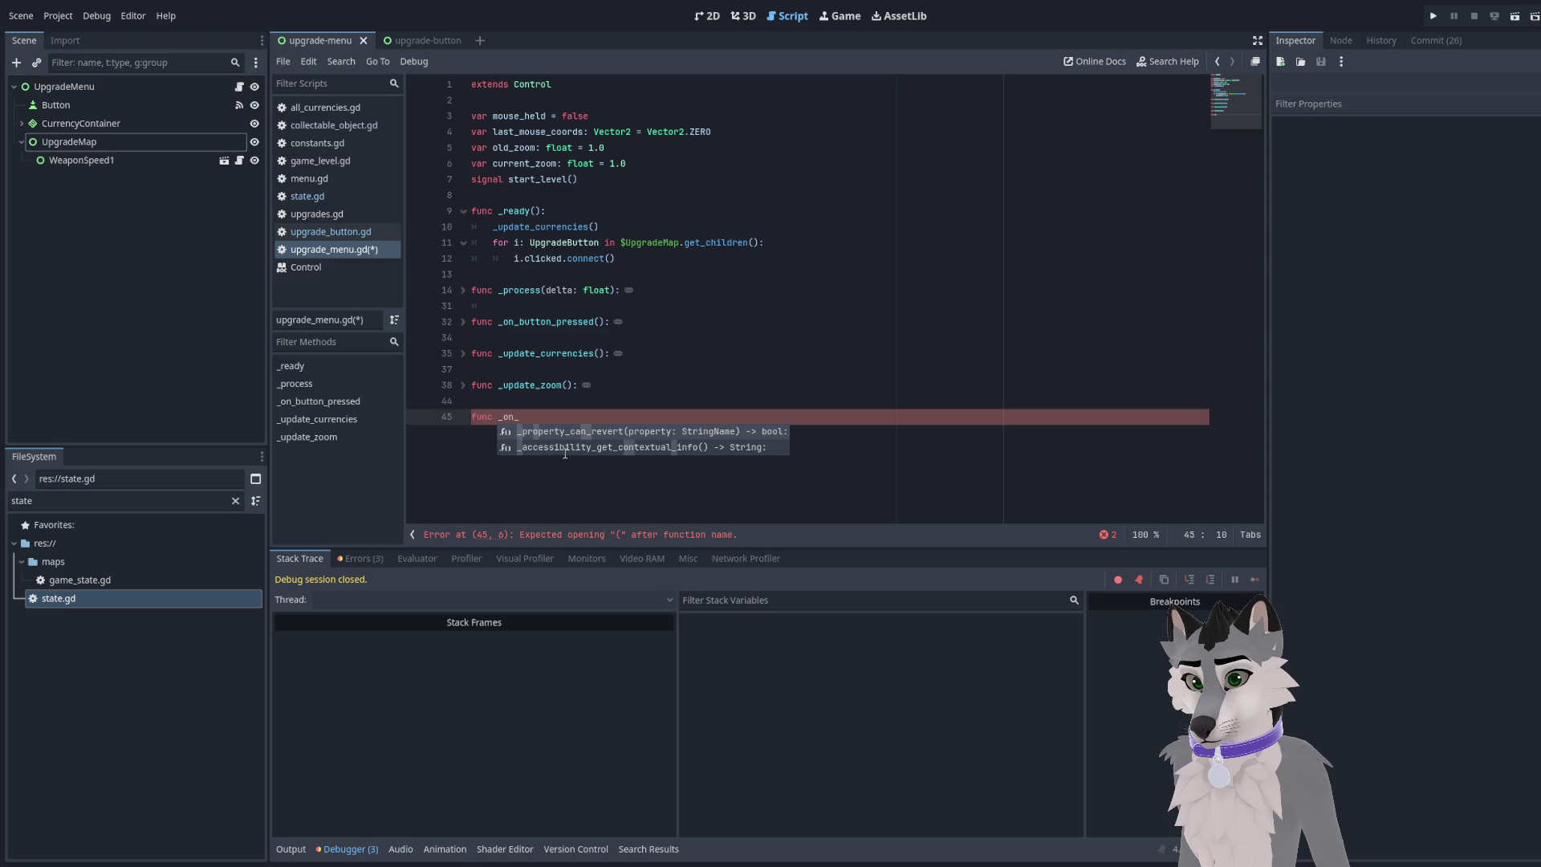
{"action": "type", "text": "rank_"}
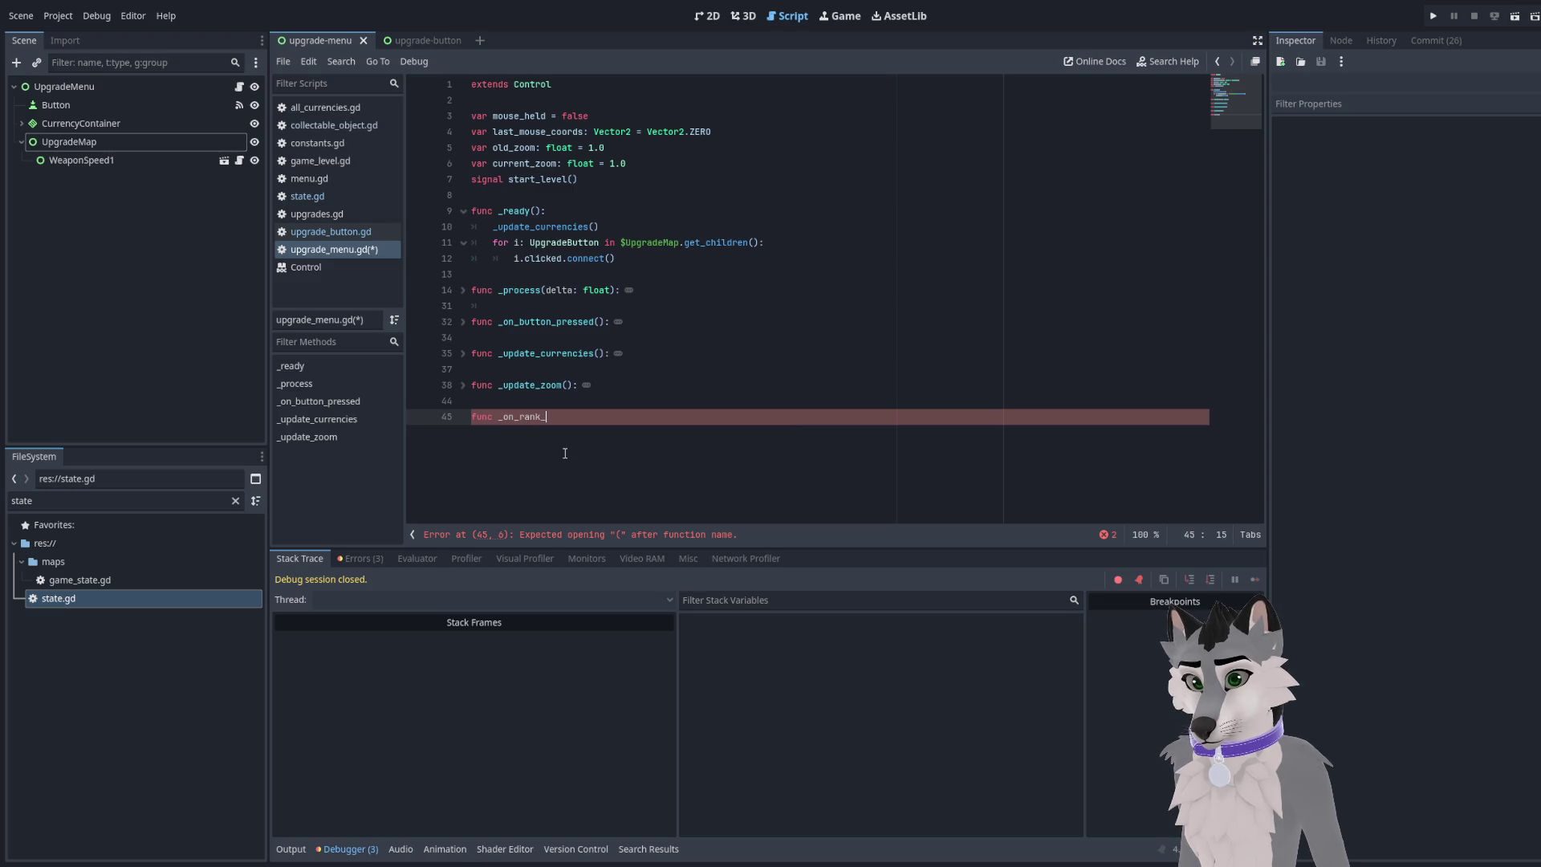
{"action": "type", "text": "bought():"}
{"action": "key", "text": "Return"}
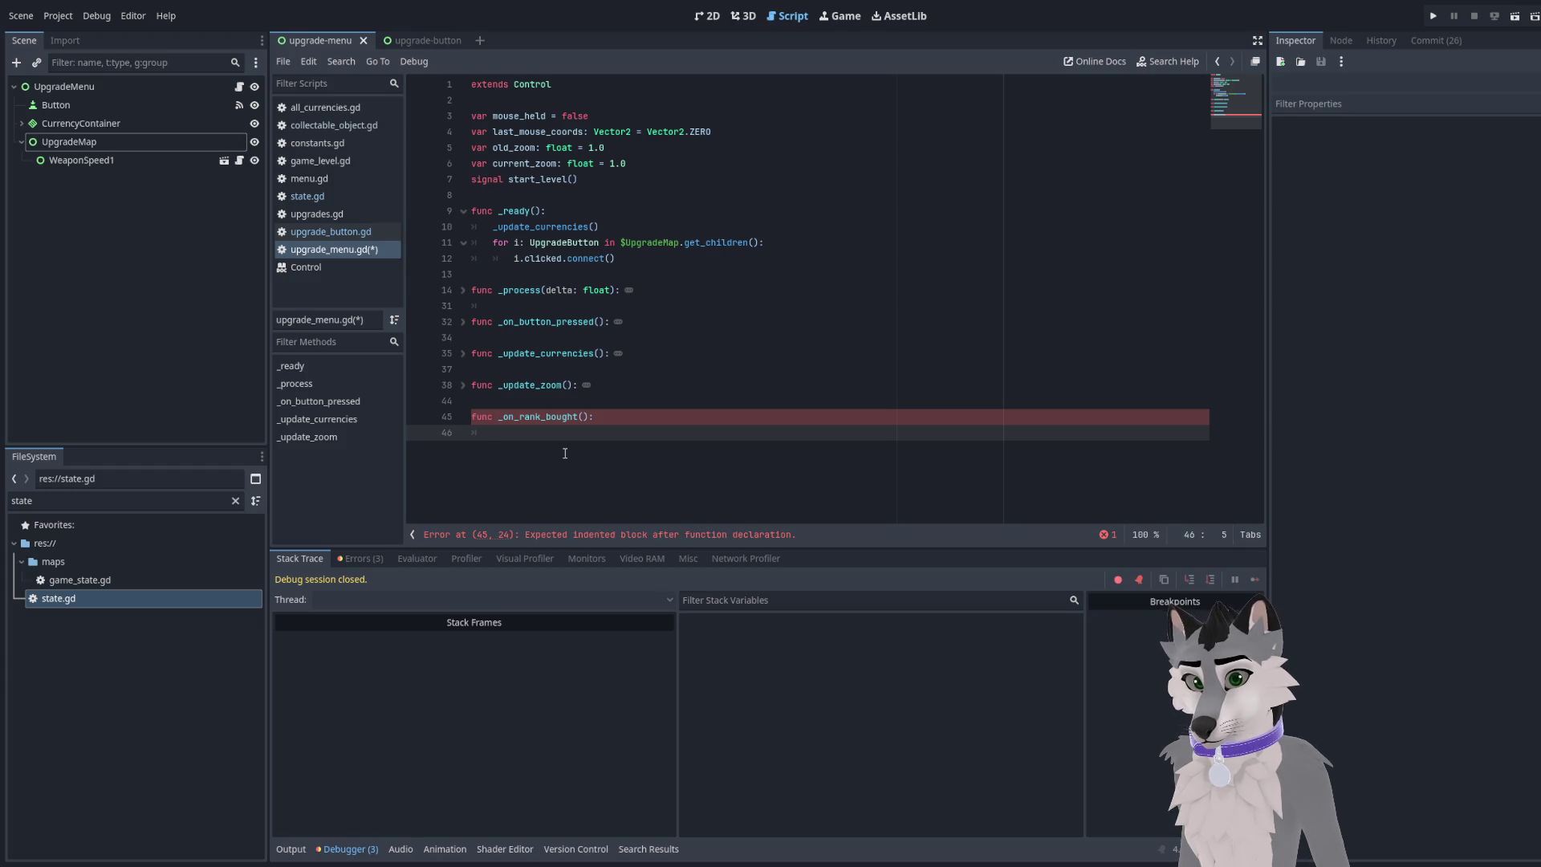
{"action": "type", "text": "_update_currenci"}
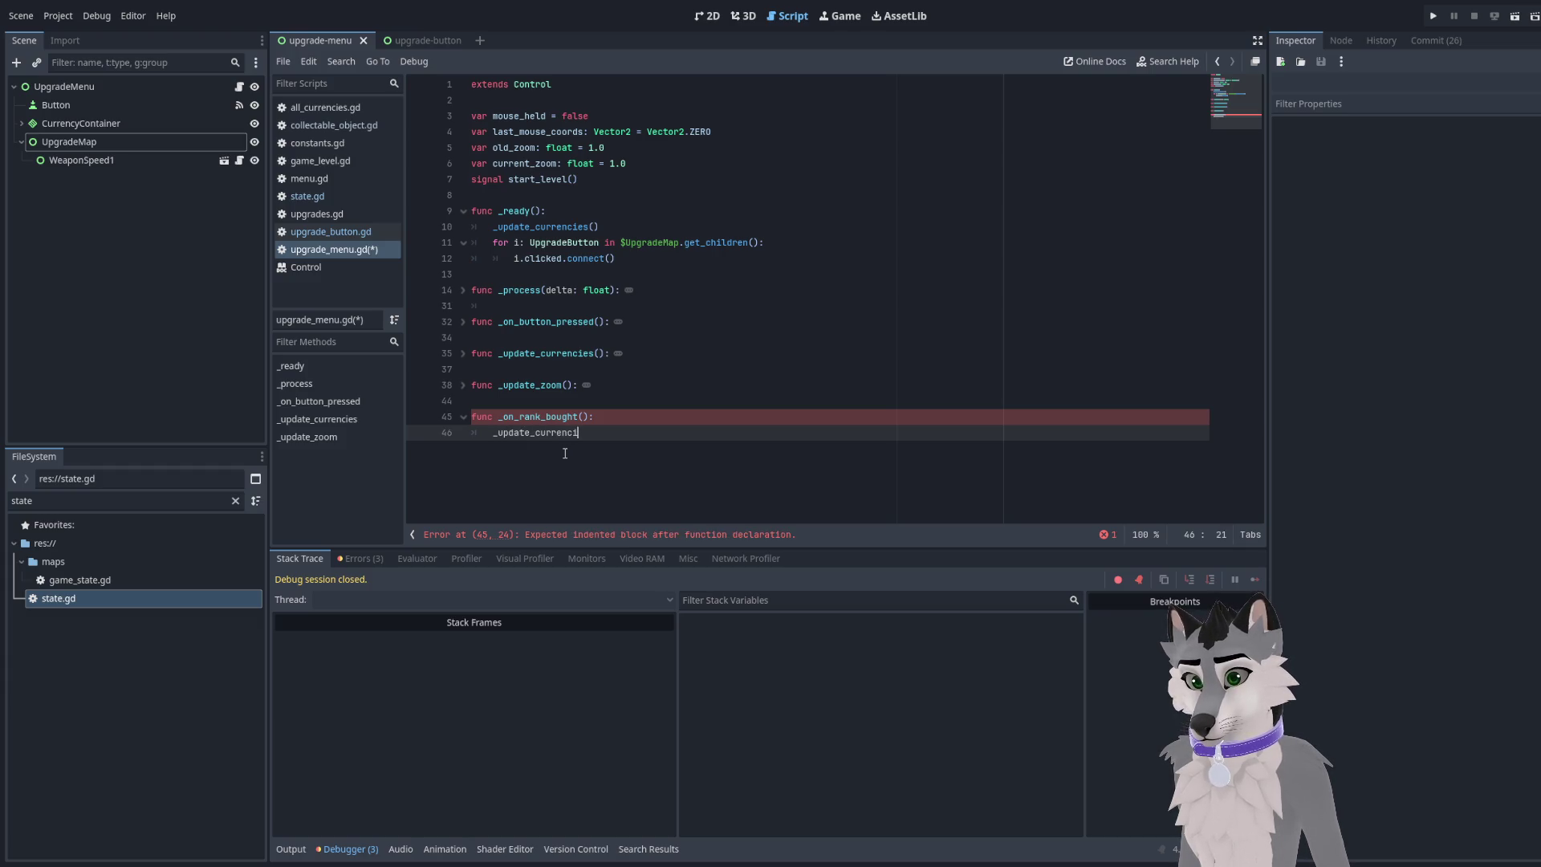
{"action": "type", "text": "es()"}
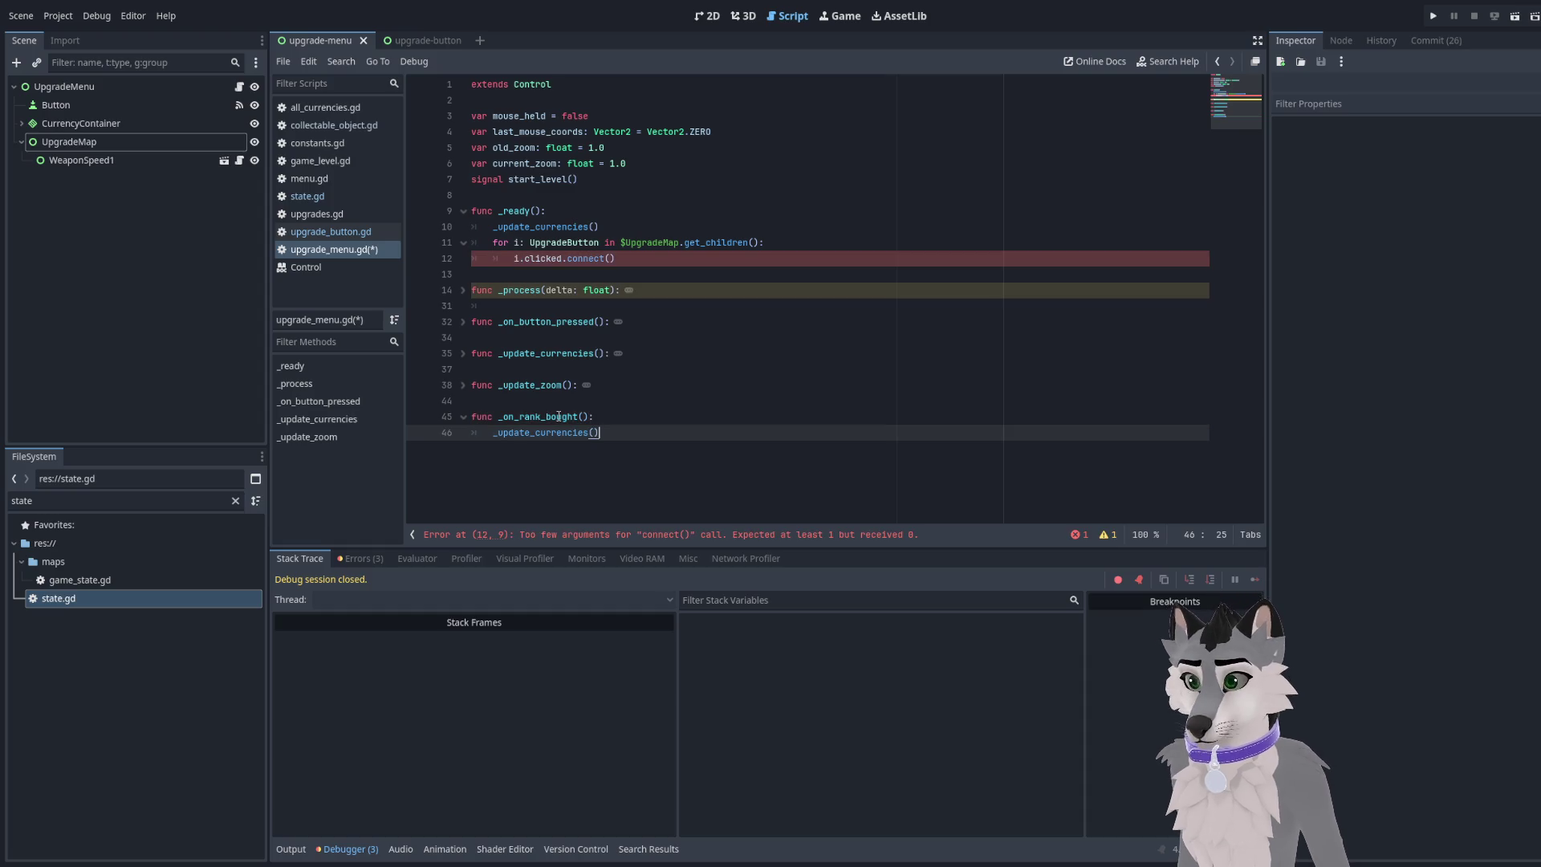
Pass _on_rank_bought as the callable in line 12's connect() call and save upgrade_menu.gd
{"action": "left_click", "coordinate": [666, 252]}
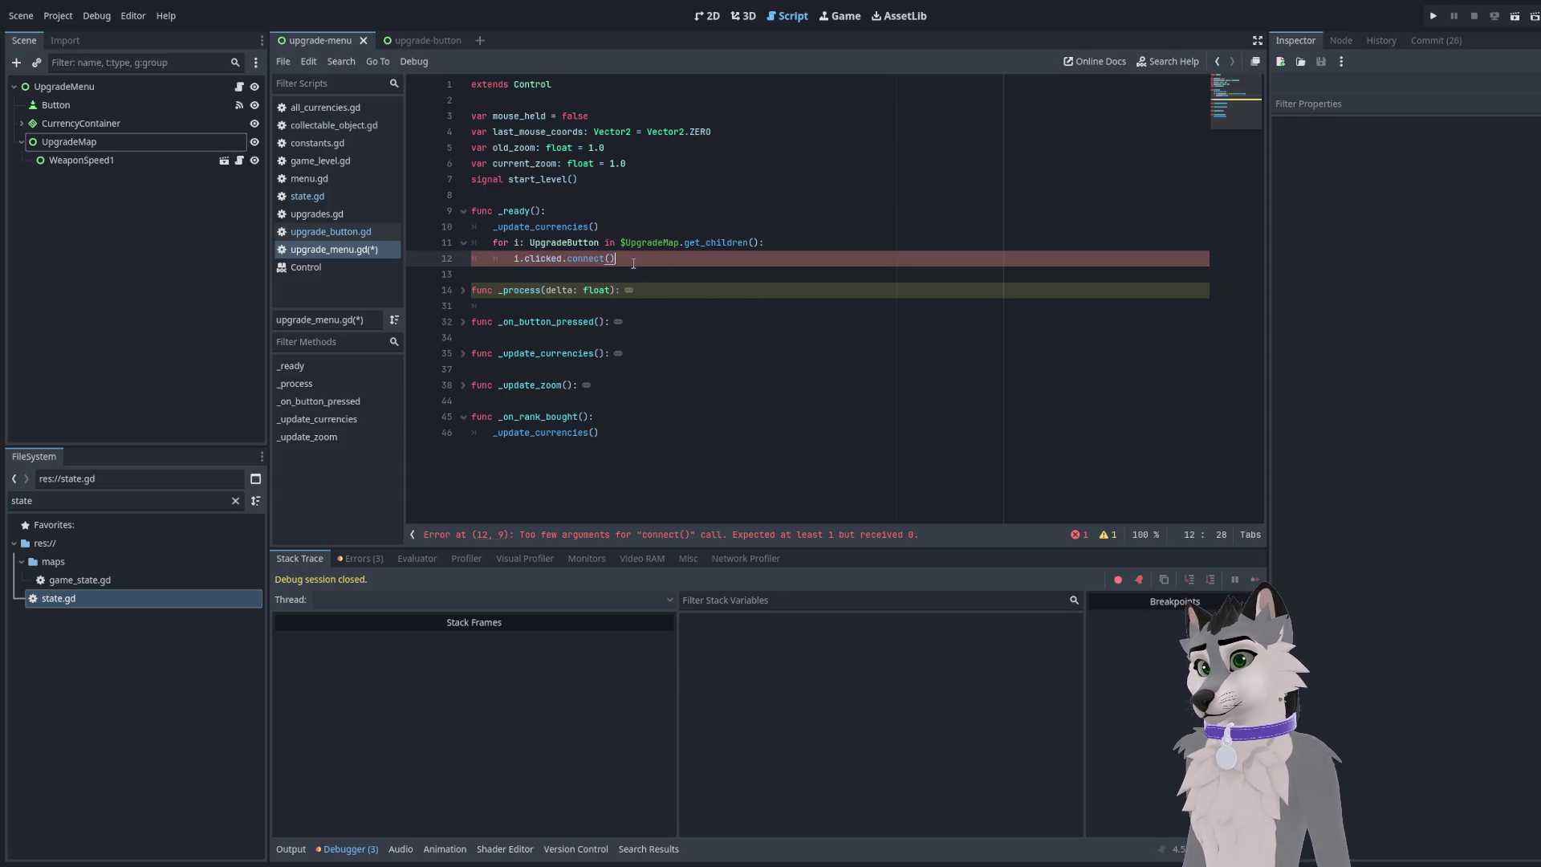
{"action": "type", "text": "_on_"}
{"action": "key", "text": "ctrl+space"}
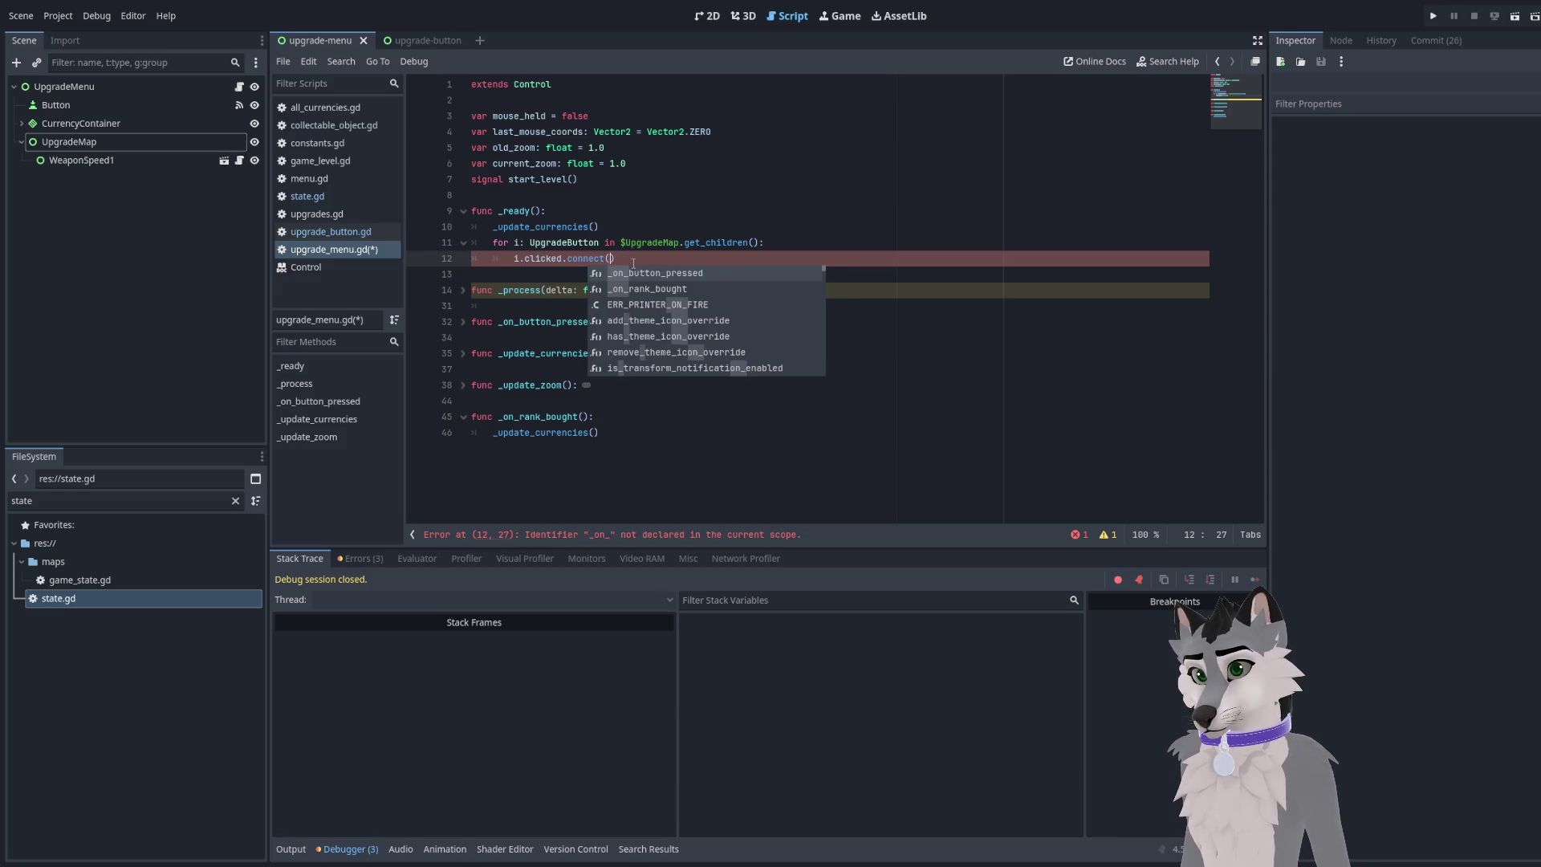
{"action": "type", "text": "o"}
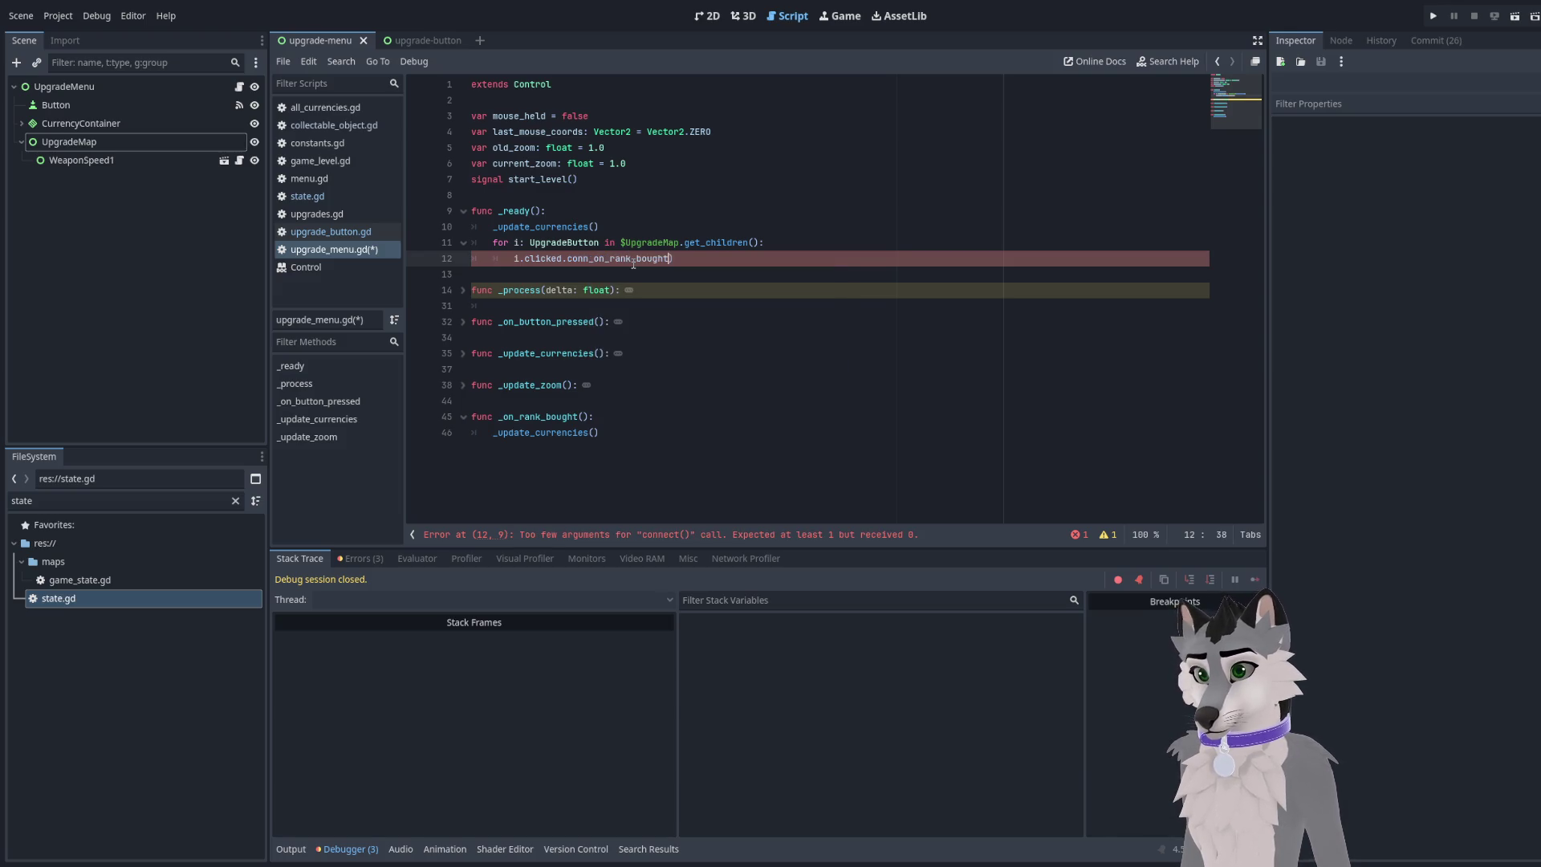
{"action": "key", "text": "BackSpace"}
{"action": "type", "text": "ect("}
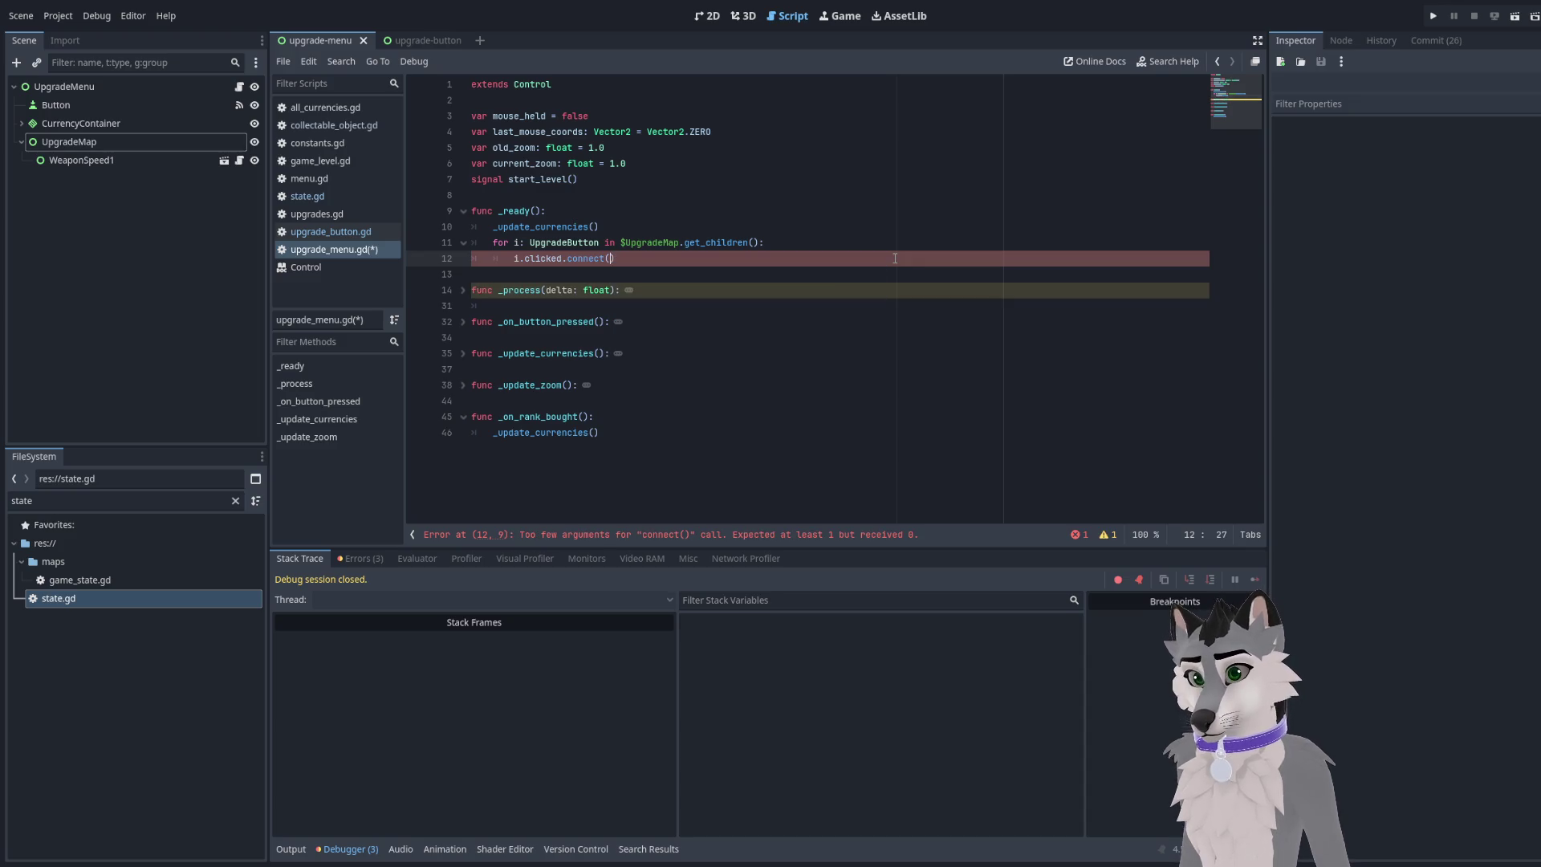
{"action": "type", "text": "_on_ranke"}
{"action": "key", "text": "BackSpace"}
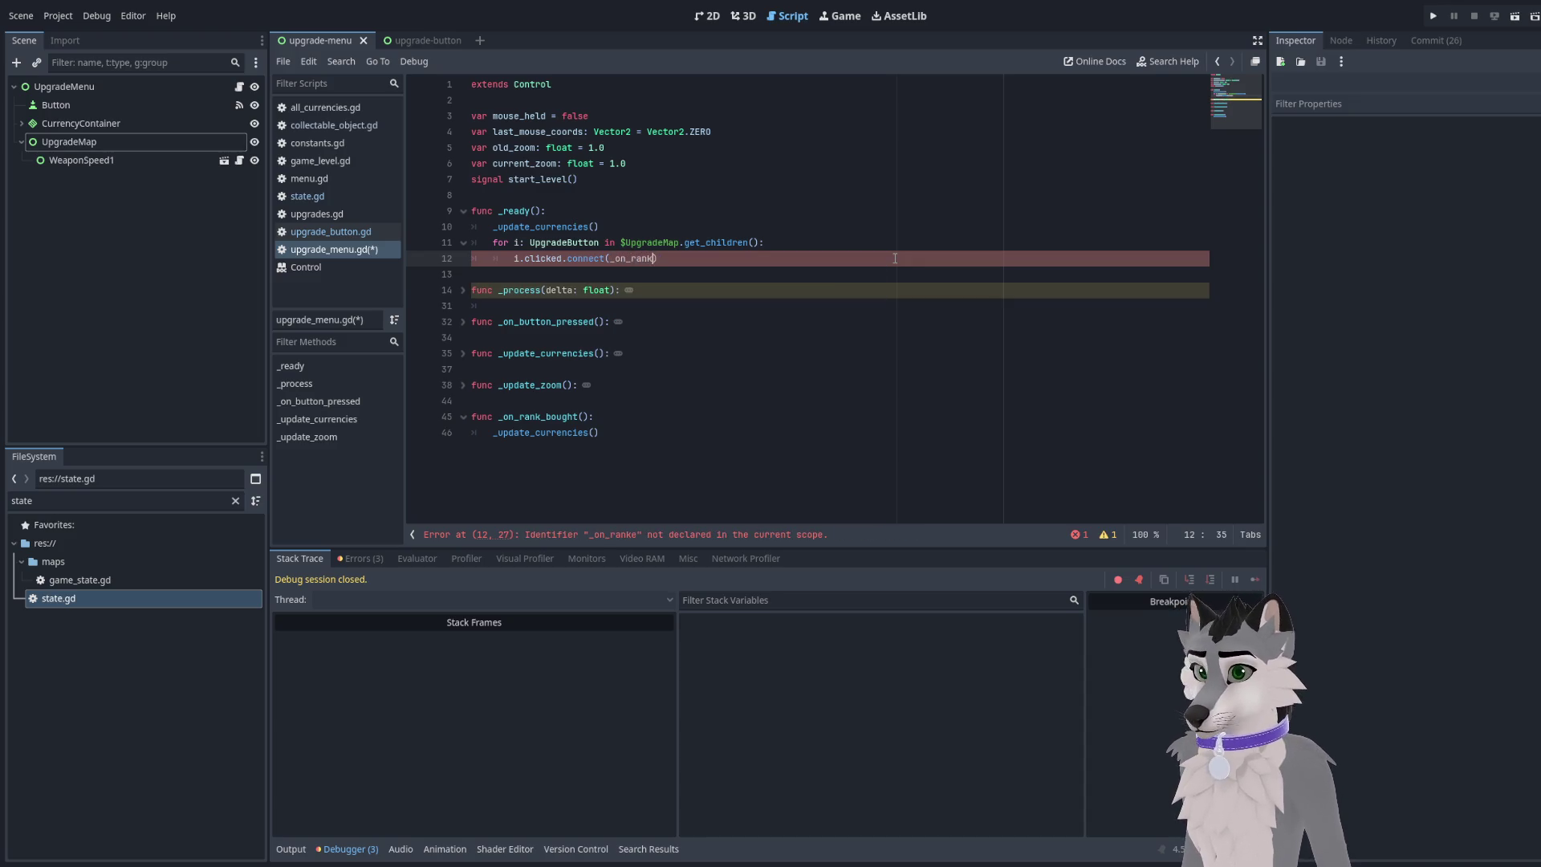
{"action": "type", "text": "_bought"}
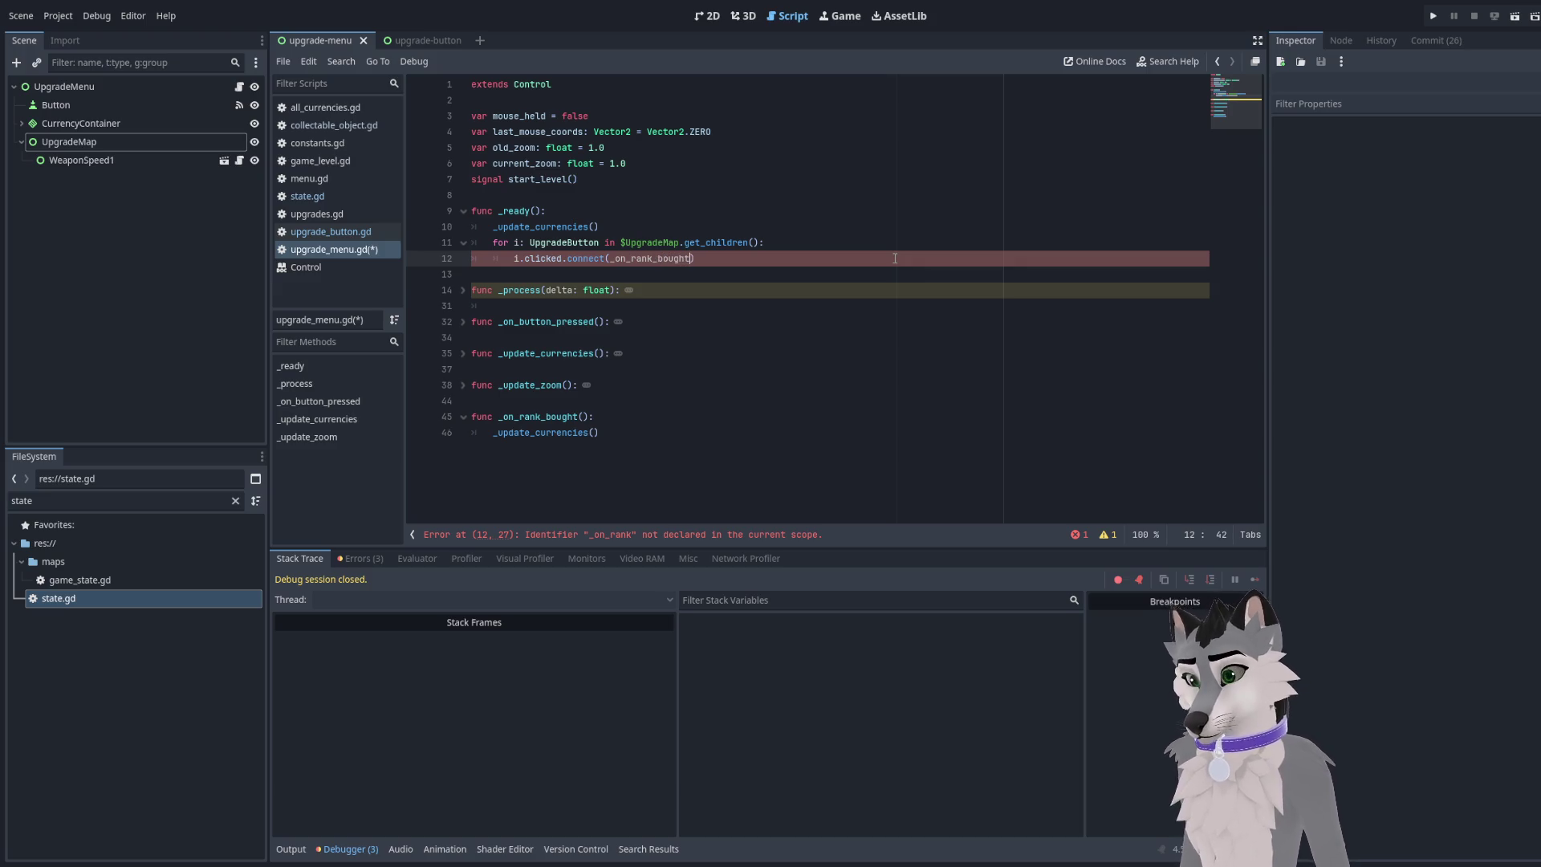
{"action": "key", "text": "ctrl+s"}
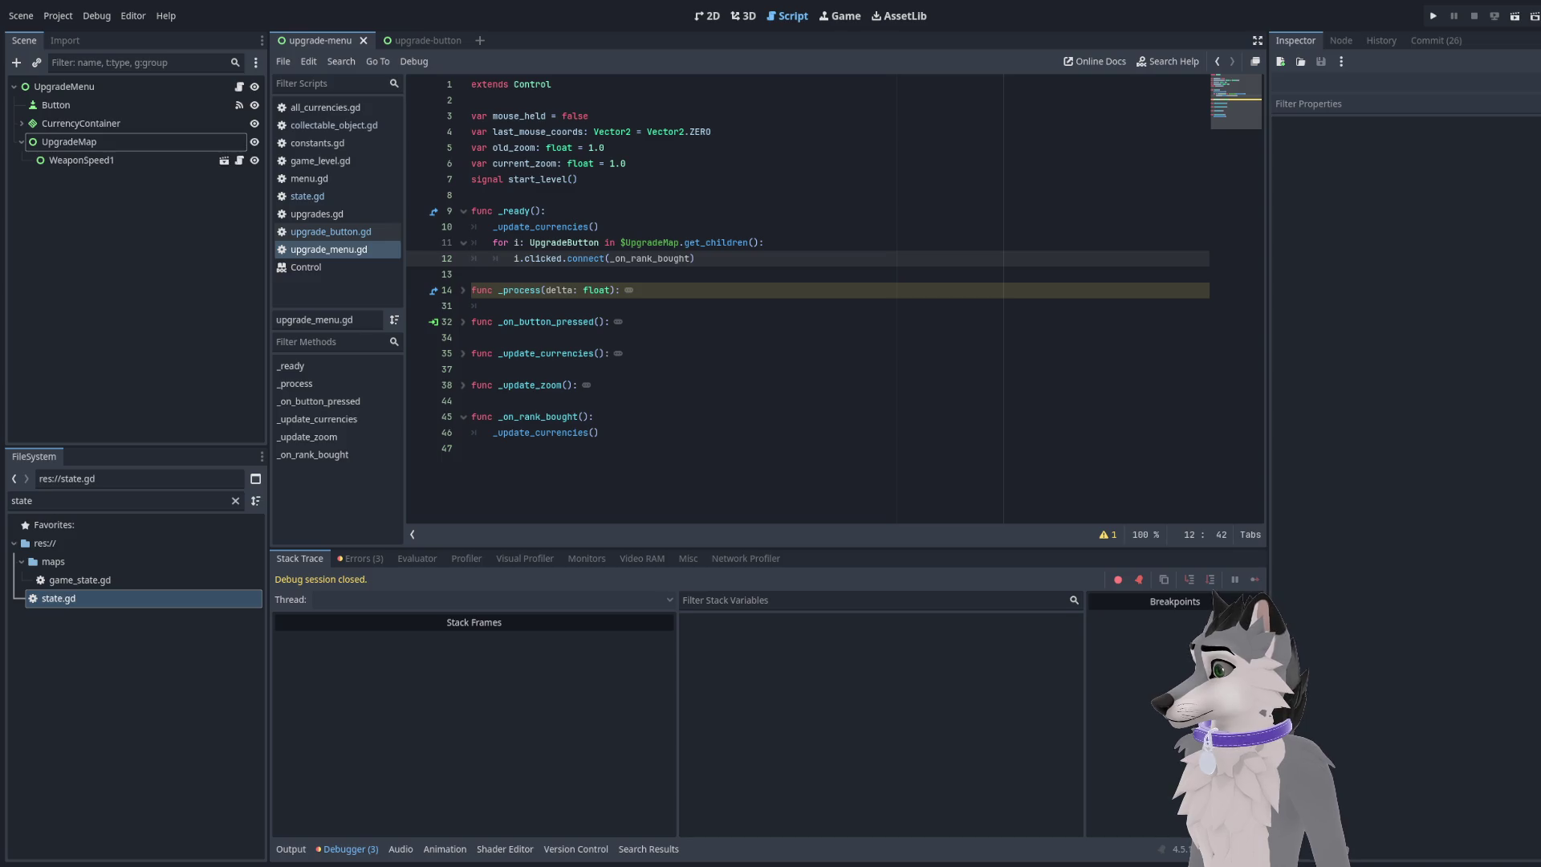
{"action": "key", "text": "End"}
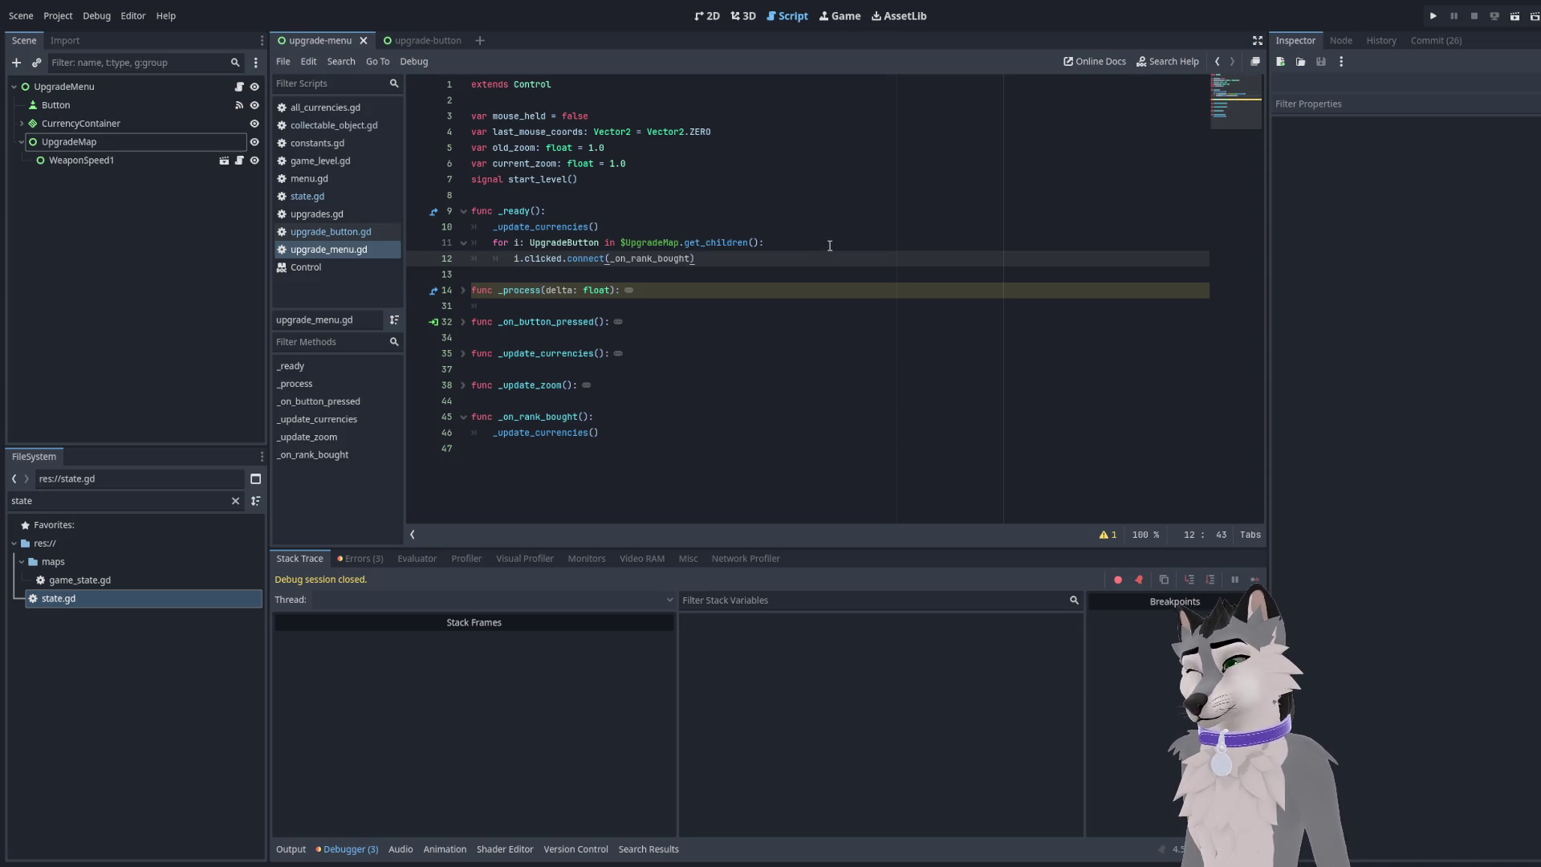
{"action": "key", "text": "Return"}
{"action": "key", "text": "ctrl+z"}
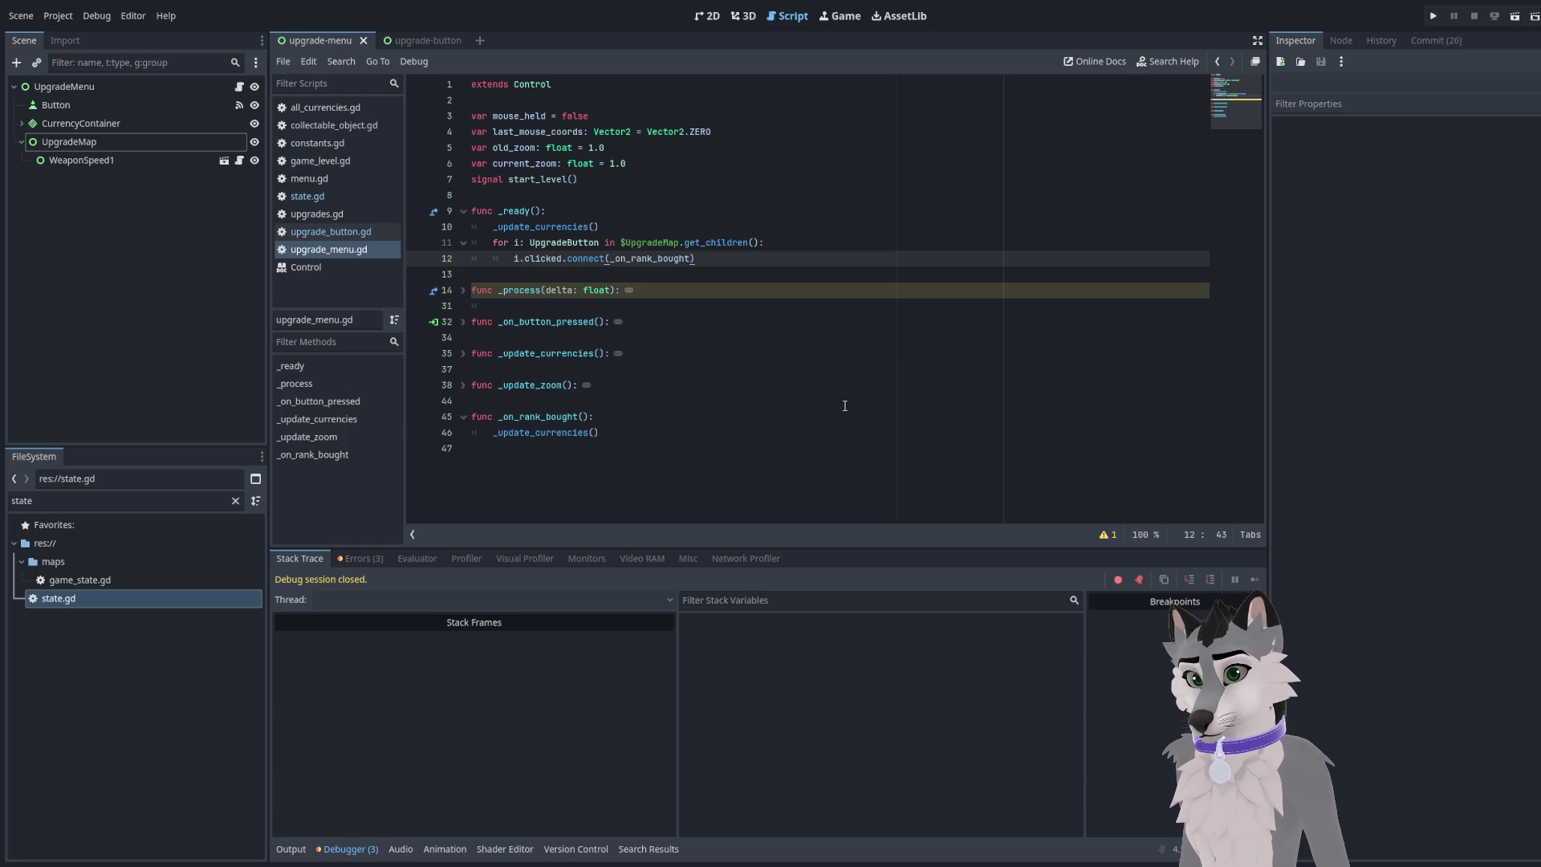
Copy the UpgradeMap for-loop line onto a new line inside _on_rank_bought
{"action": "left_click", "coordinate": [823, 434]}
{"action": "key", "text": "Return"}
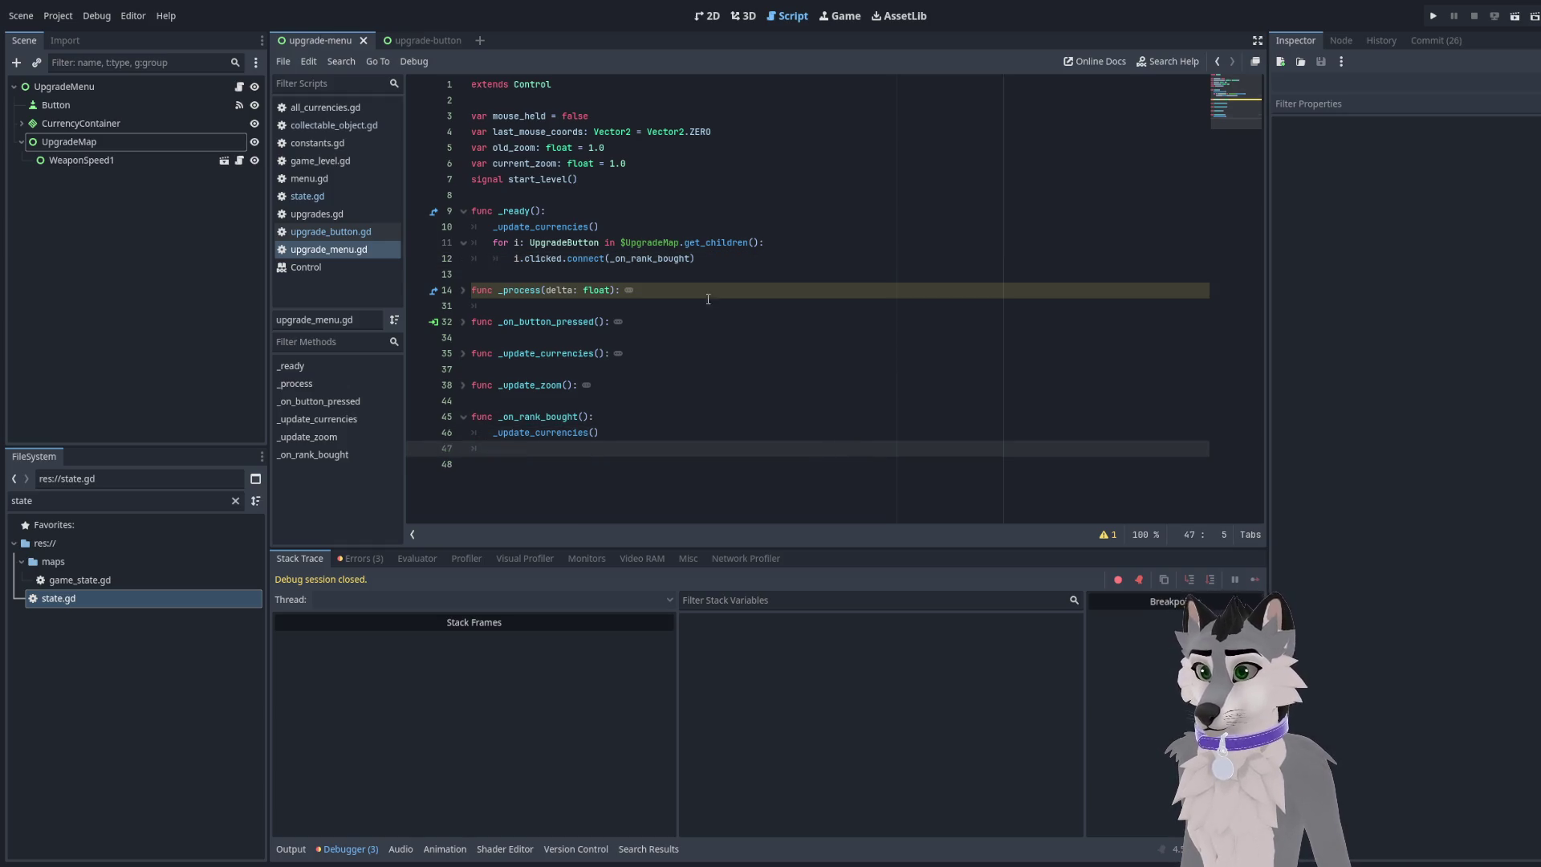
{"action": "triple_click", "coordinate": [546, 241]}
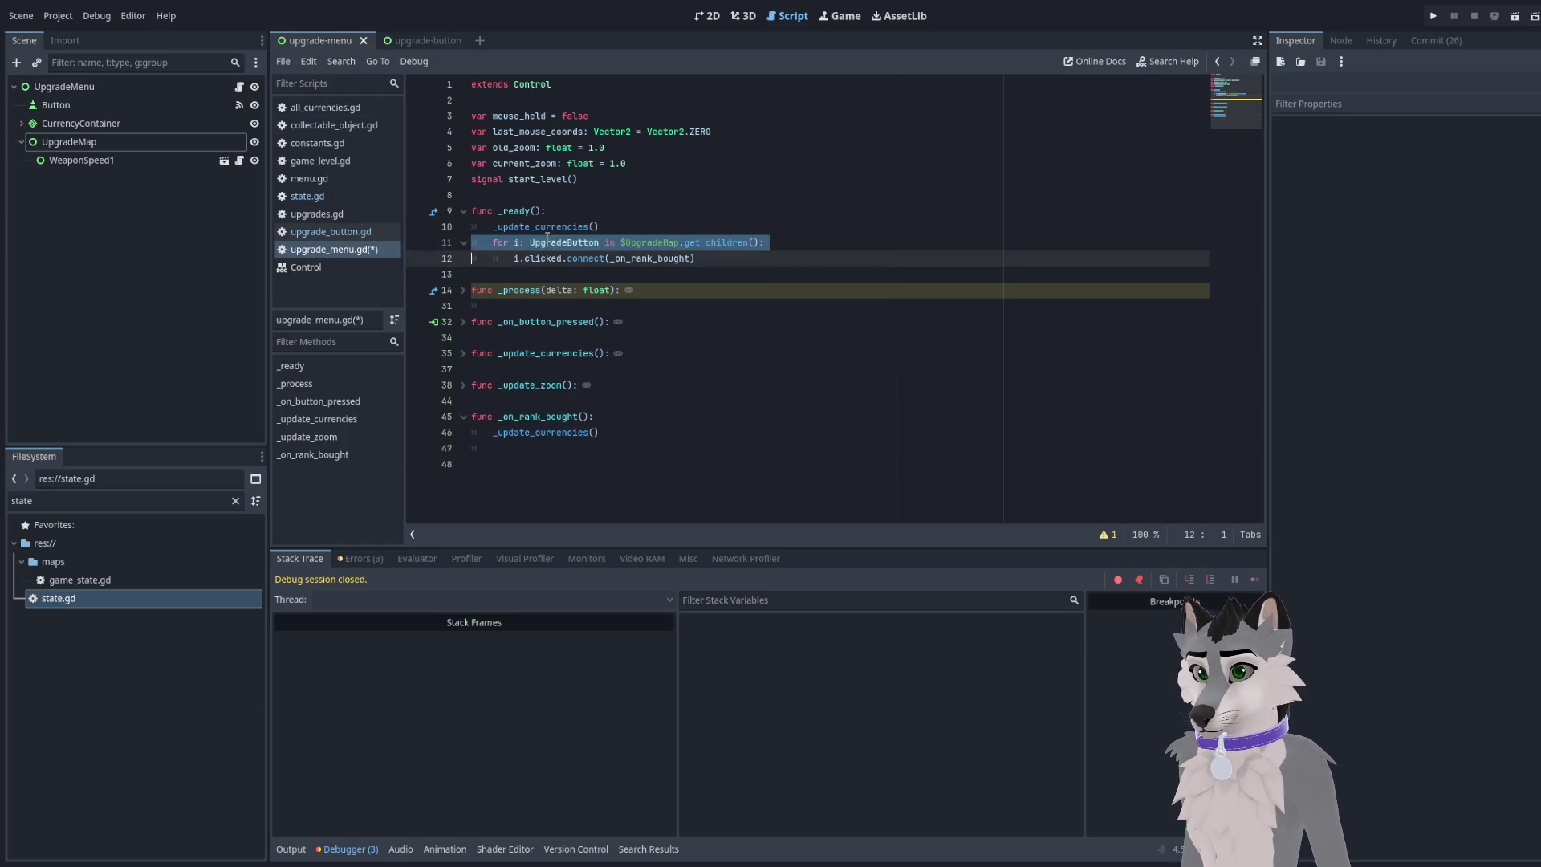
{"action": "key", "text": "ctrl+c"}
{"action": "left_click", "coordinate": [598, 466]}
{"action": "left_click", "coordinate": [585, 447]}
{"action": "key", "text": "ctrl+v"}
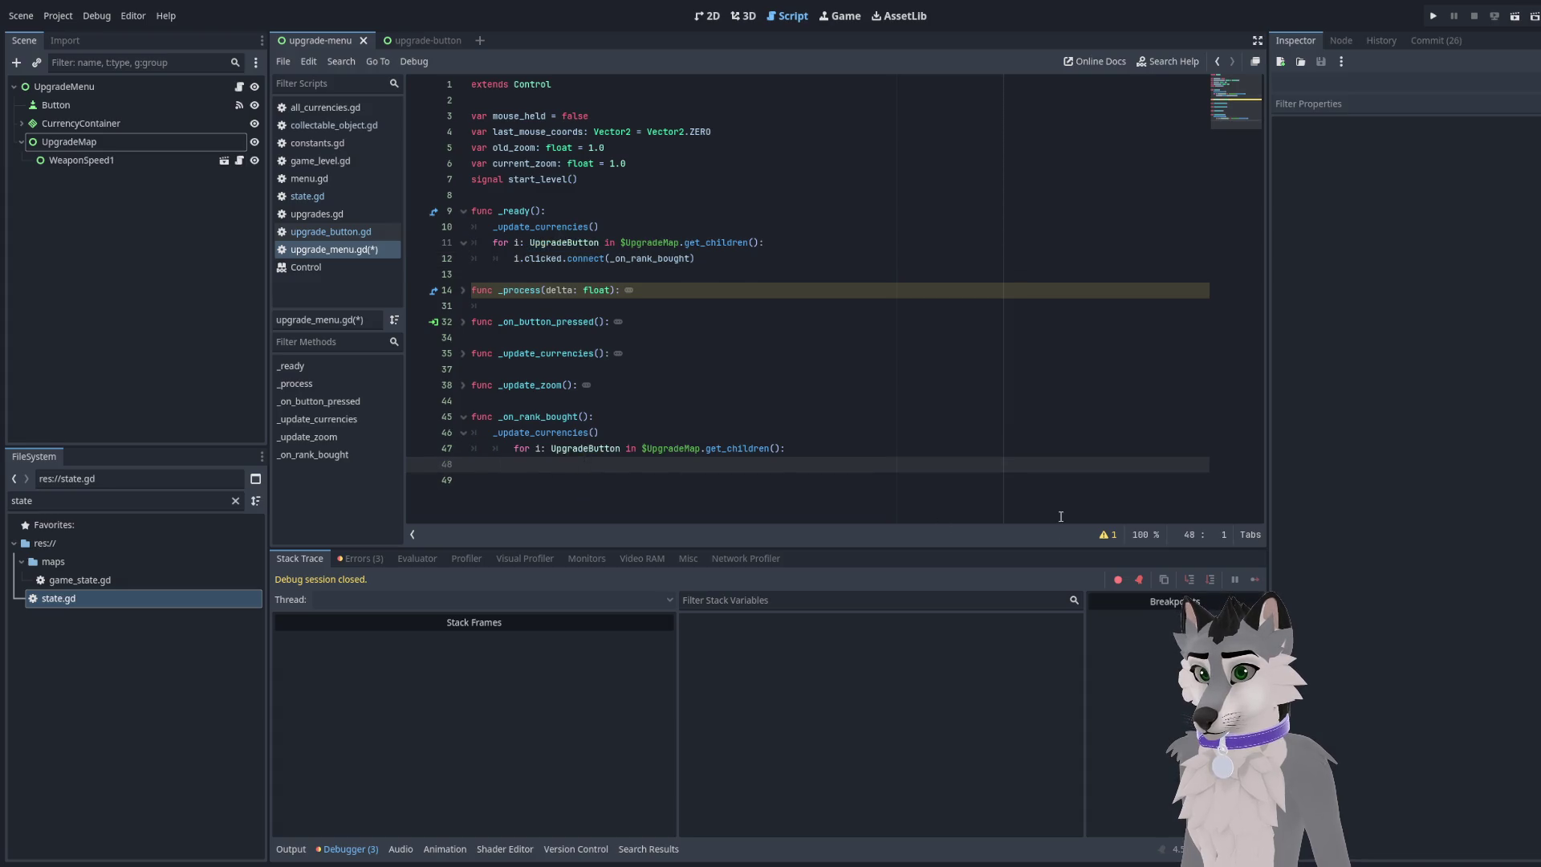
Fix the pasted loop's indentation and call i.update_button() in its body
{"action": "key", "text": "Up"}
{"action": "key", "text": "shift+Tab"}
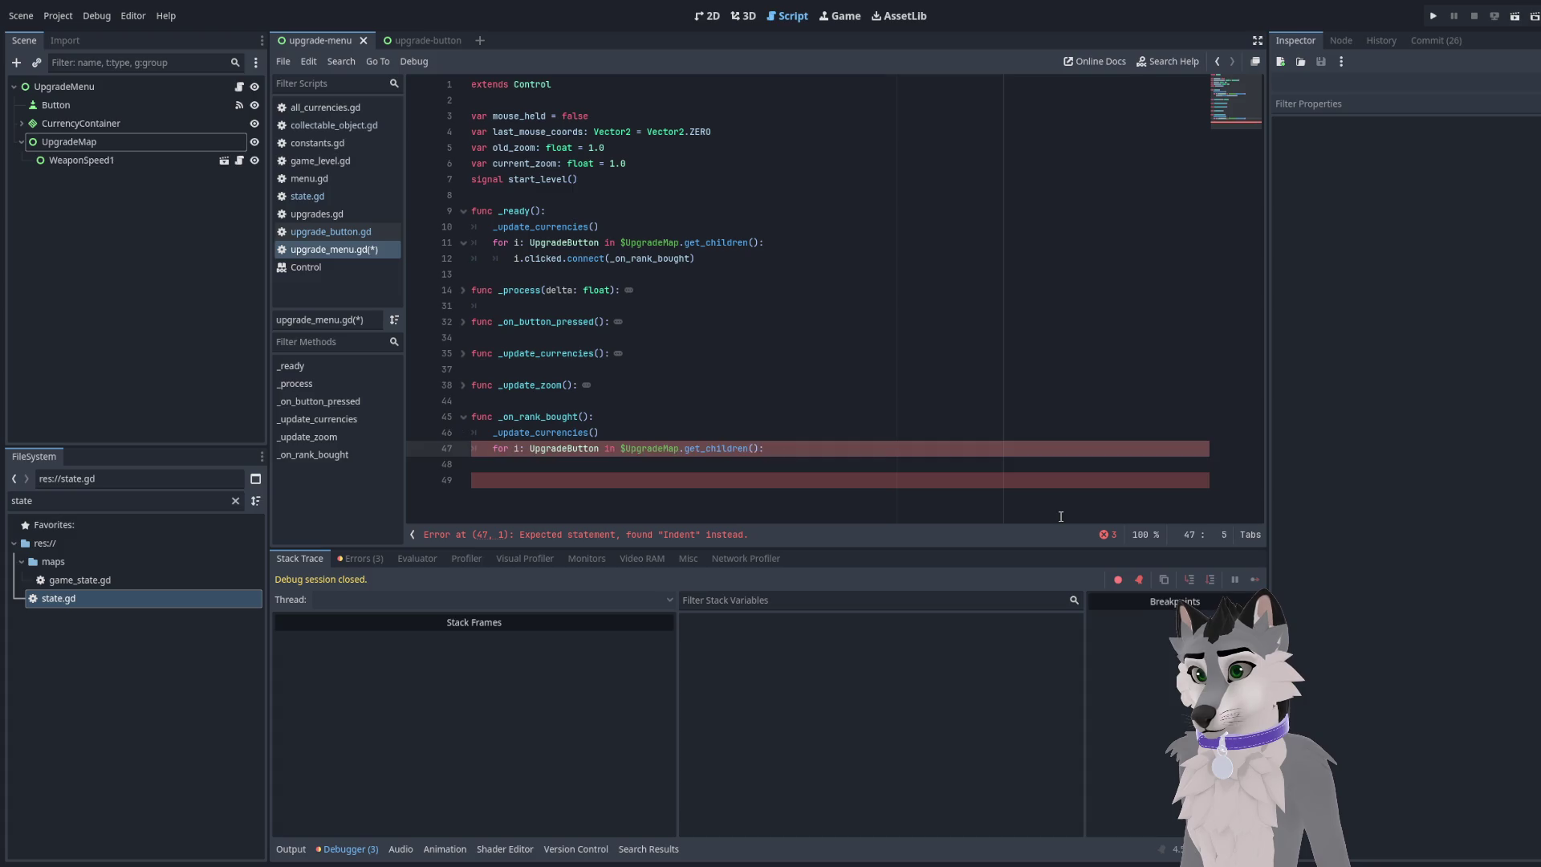
{"action": "key", "text": "Down"}
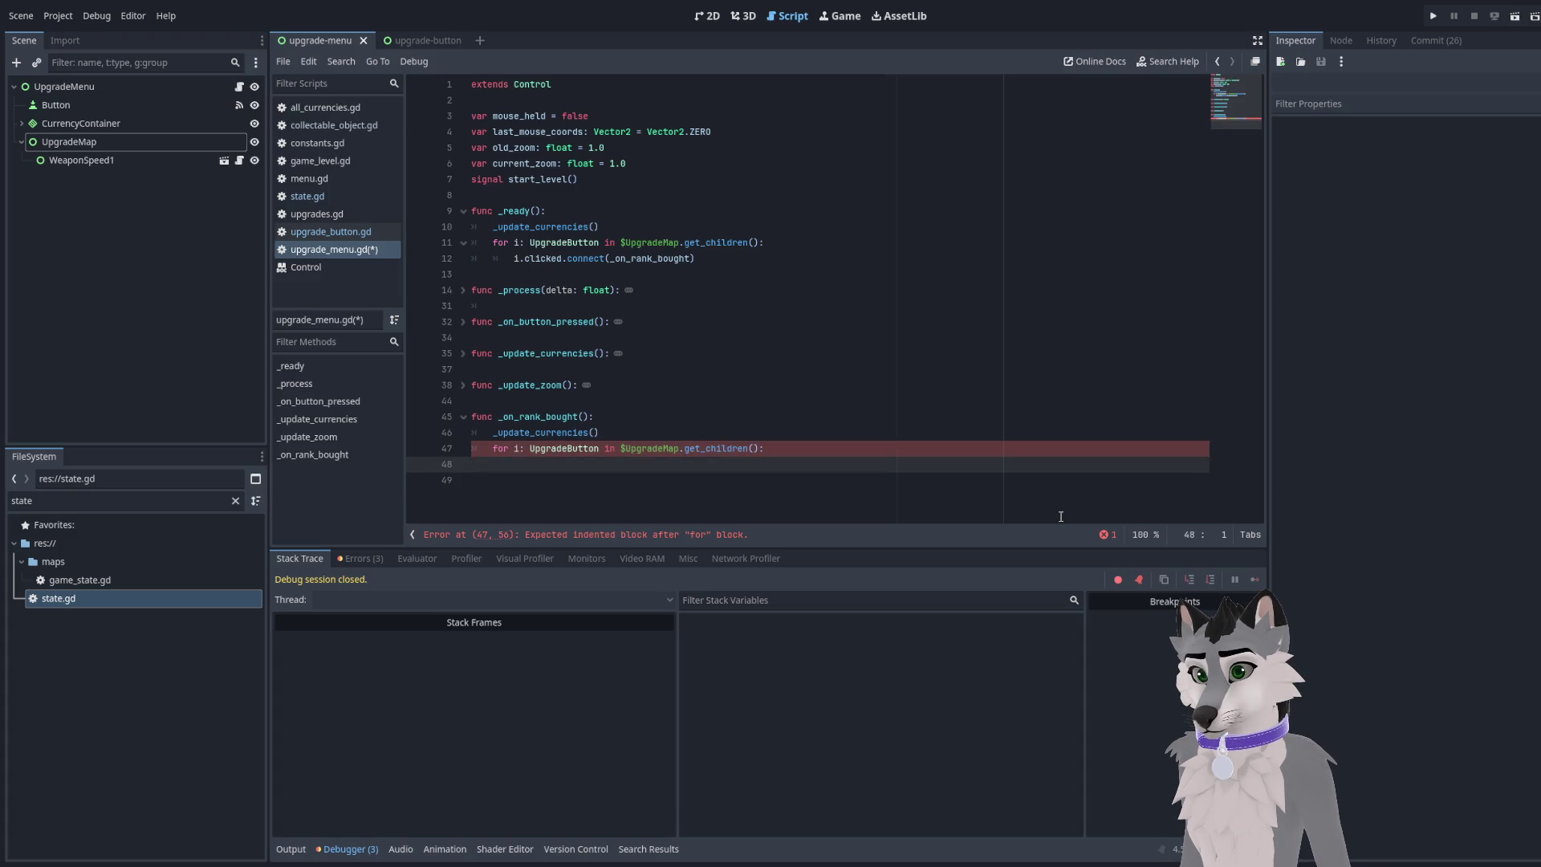
{"action": "key", "text": "Tab"}
{"action": "key", "text": "Tab"}
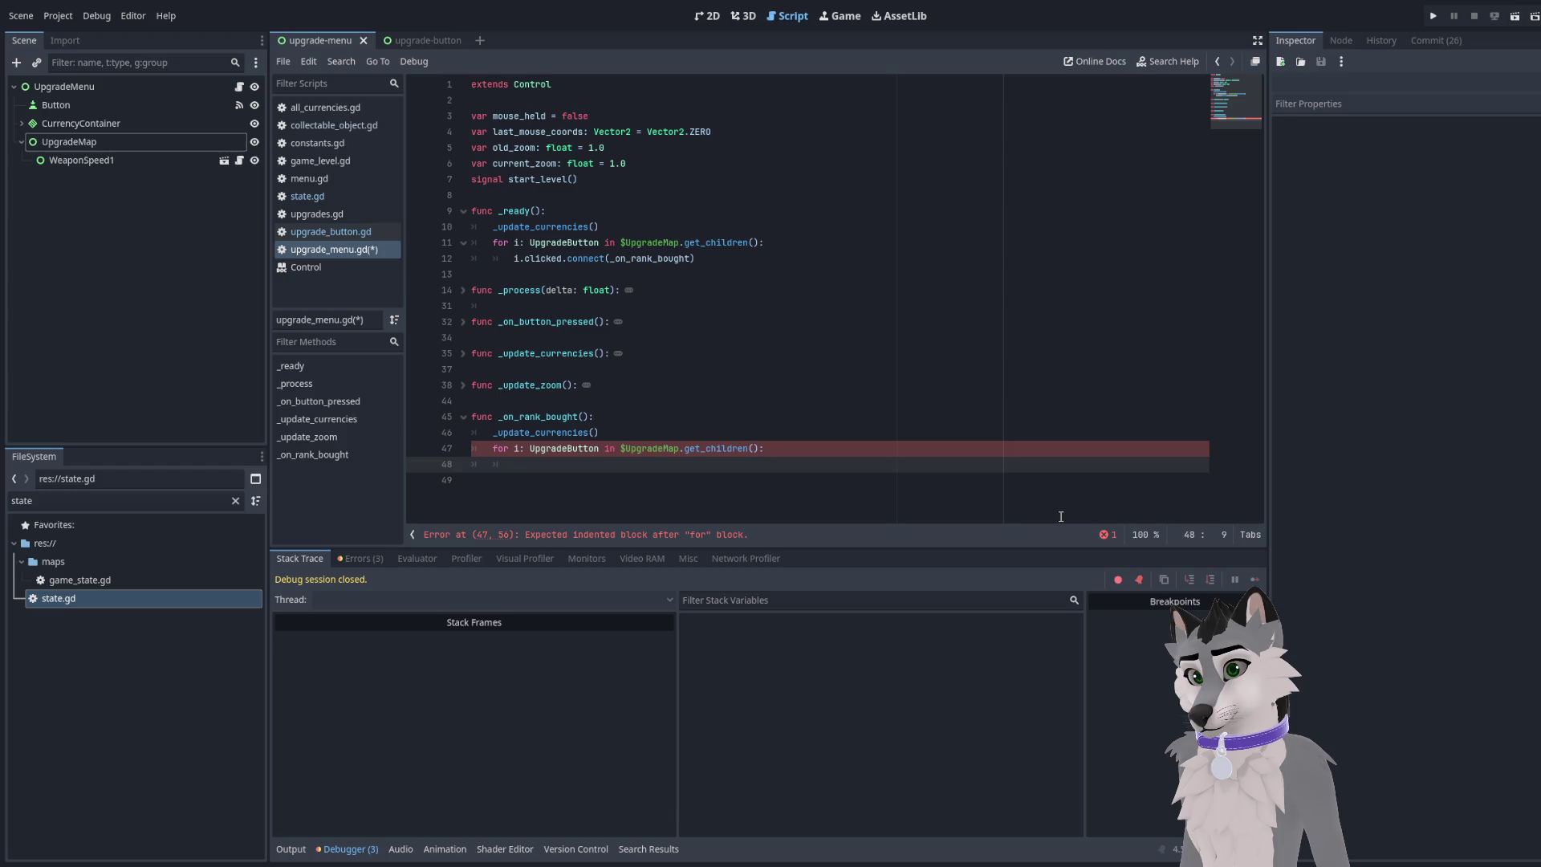
{"action": "type", "text": "i."}
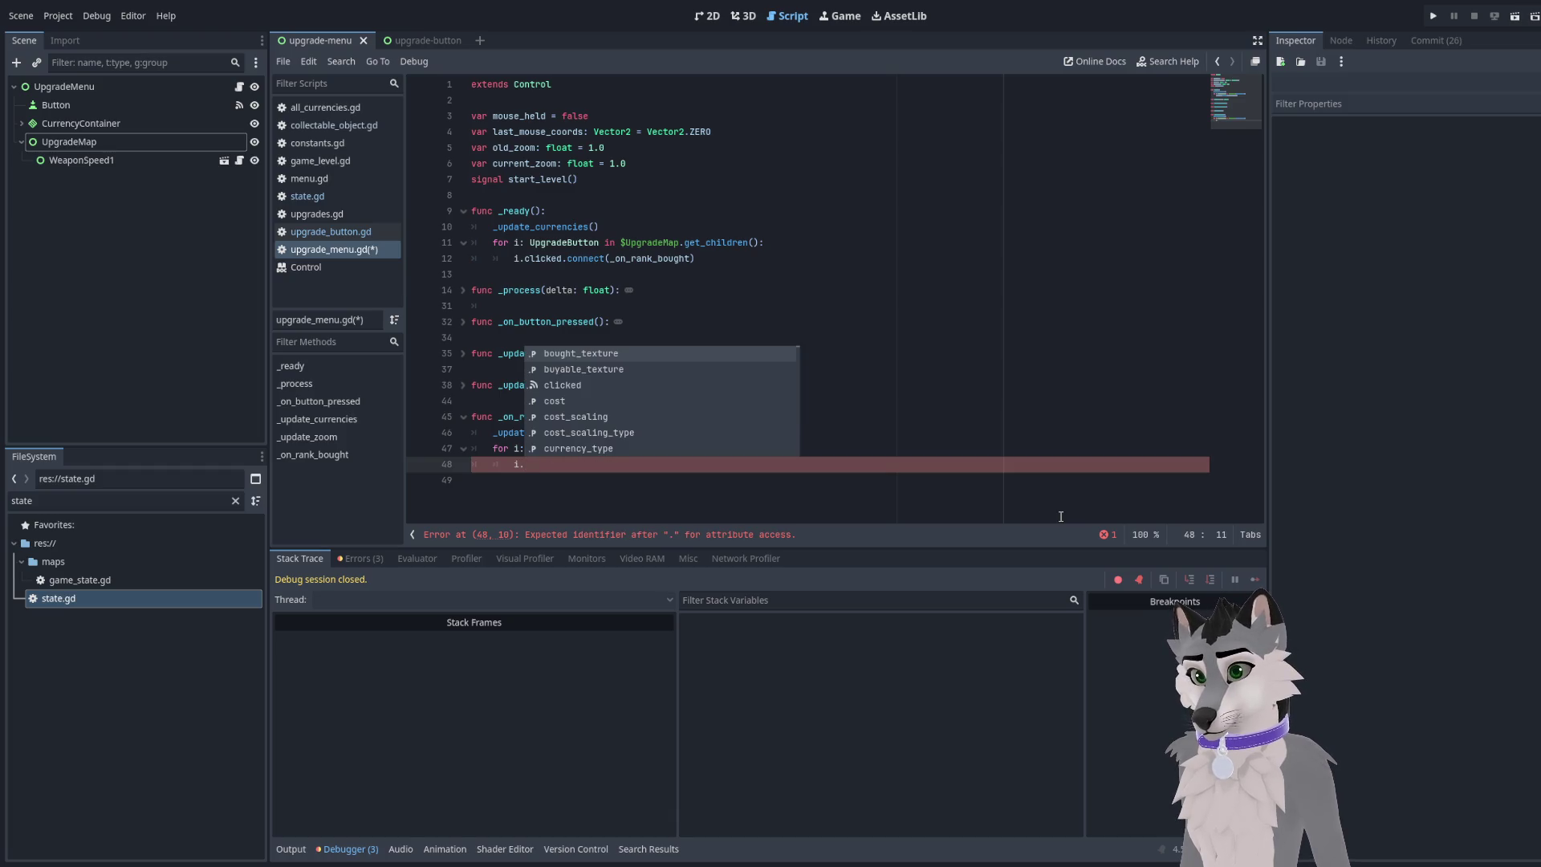
{"action": "key", "text": "Down"}
{"action": "key", "text": "Down"}
{"action": "key", "text": "Down"}
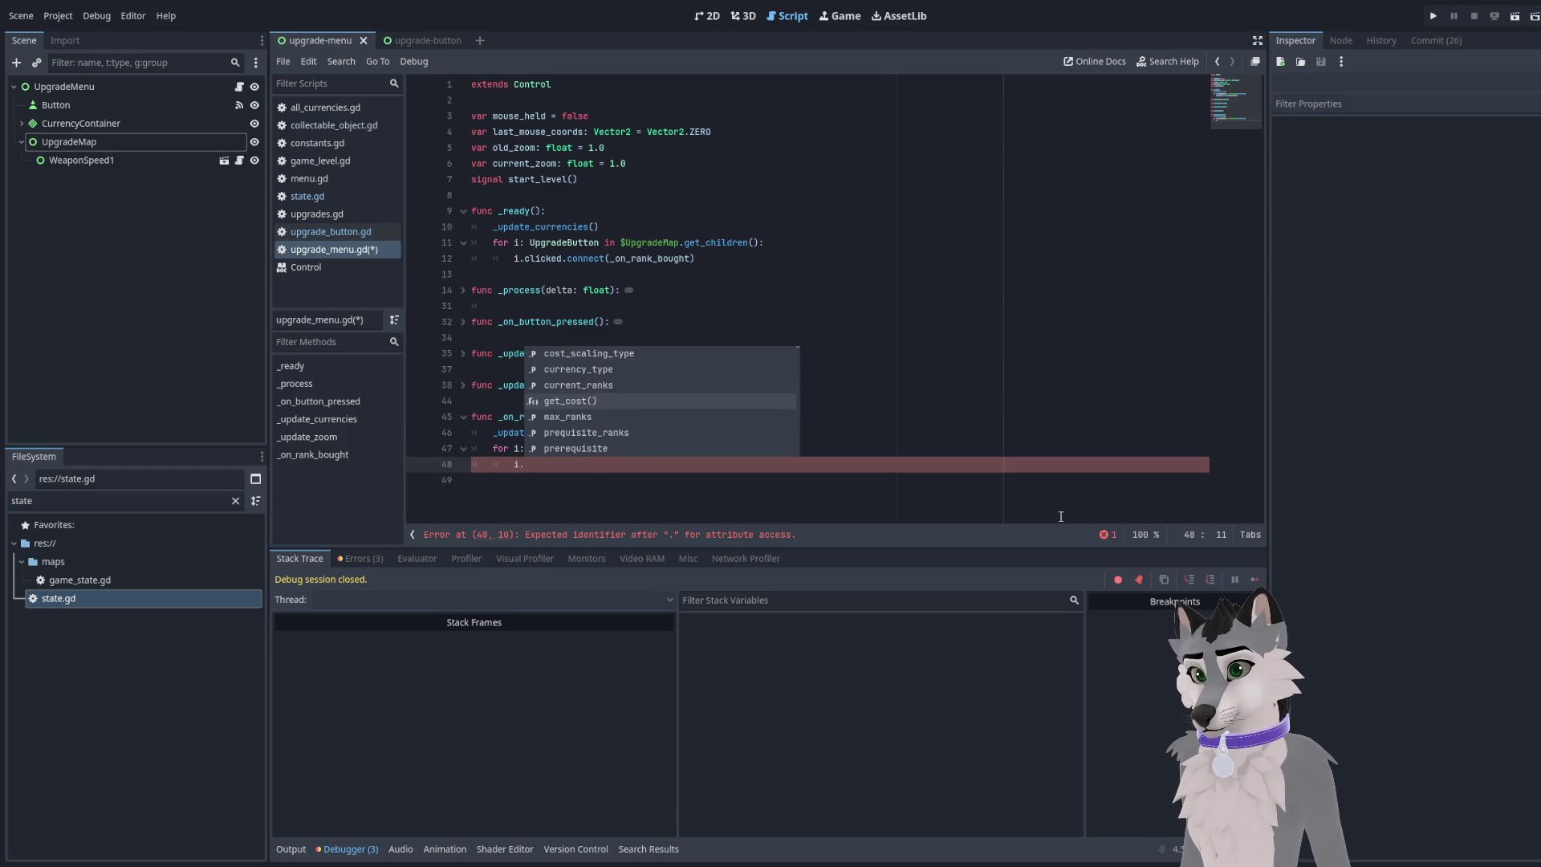
{"action": "key", "text": "Down"}
{"action": "key", "text": "Down"}
{"action": "key", "text": "Down"}
{"action": "key", "text": "Return"}
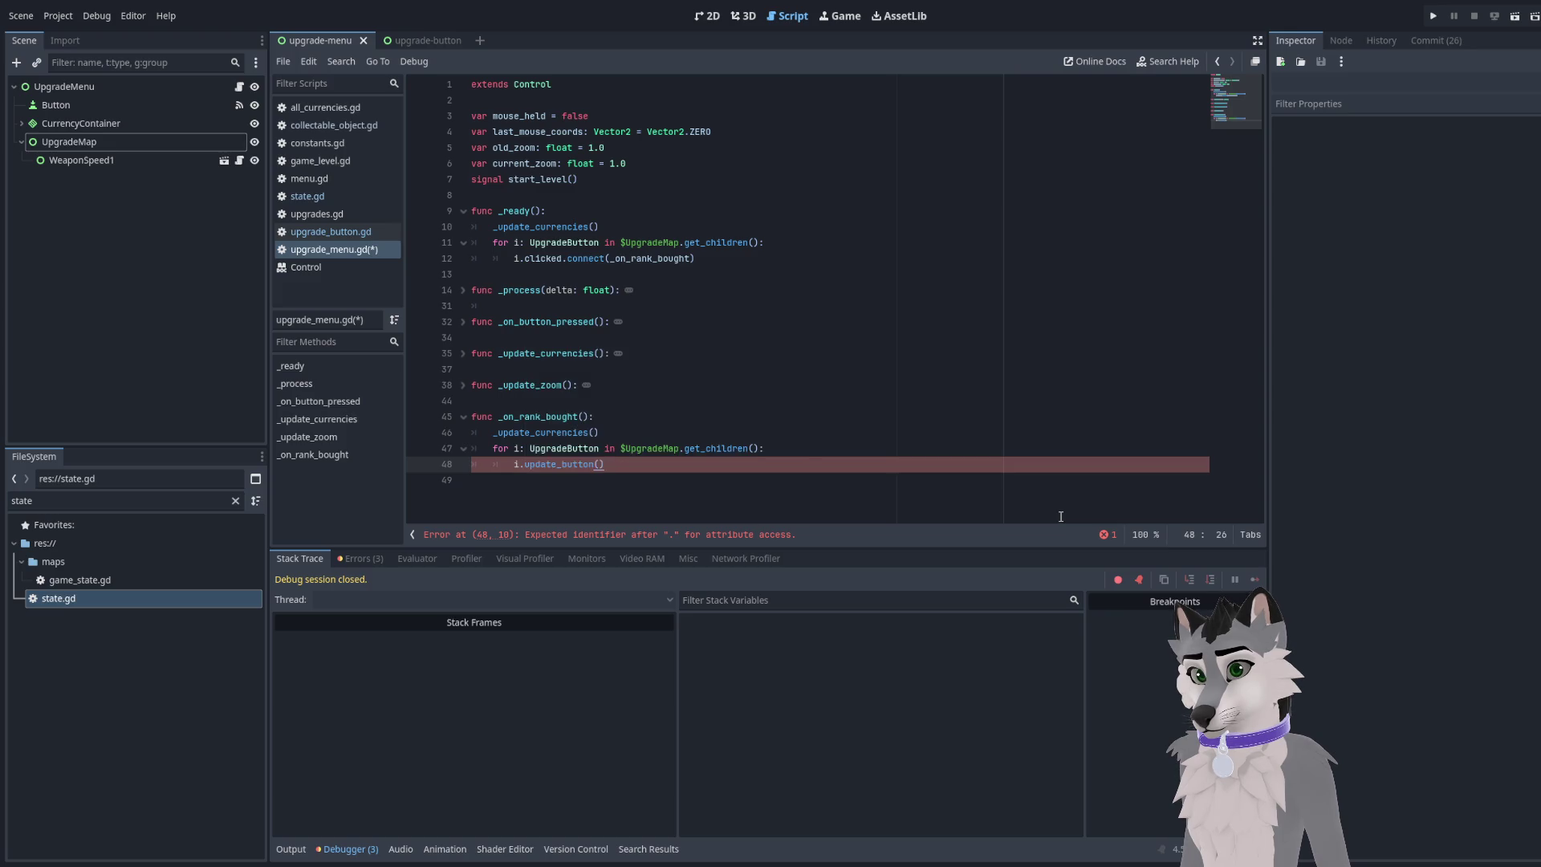
Save upgrade_menu.gd and run the game with F5 to test it
{"action": "key", "text": "ctrl+s"}
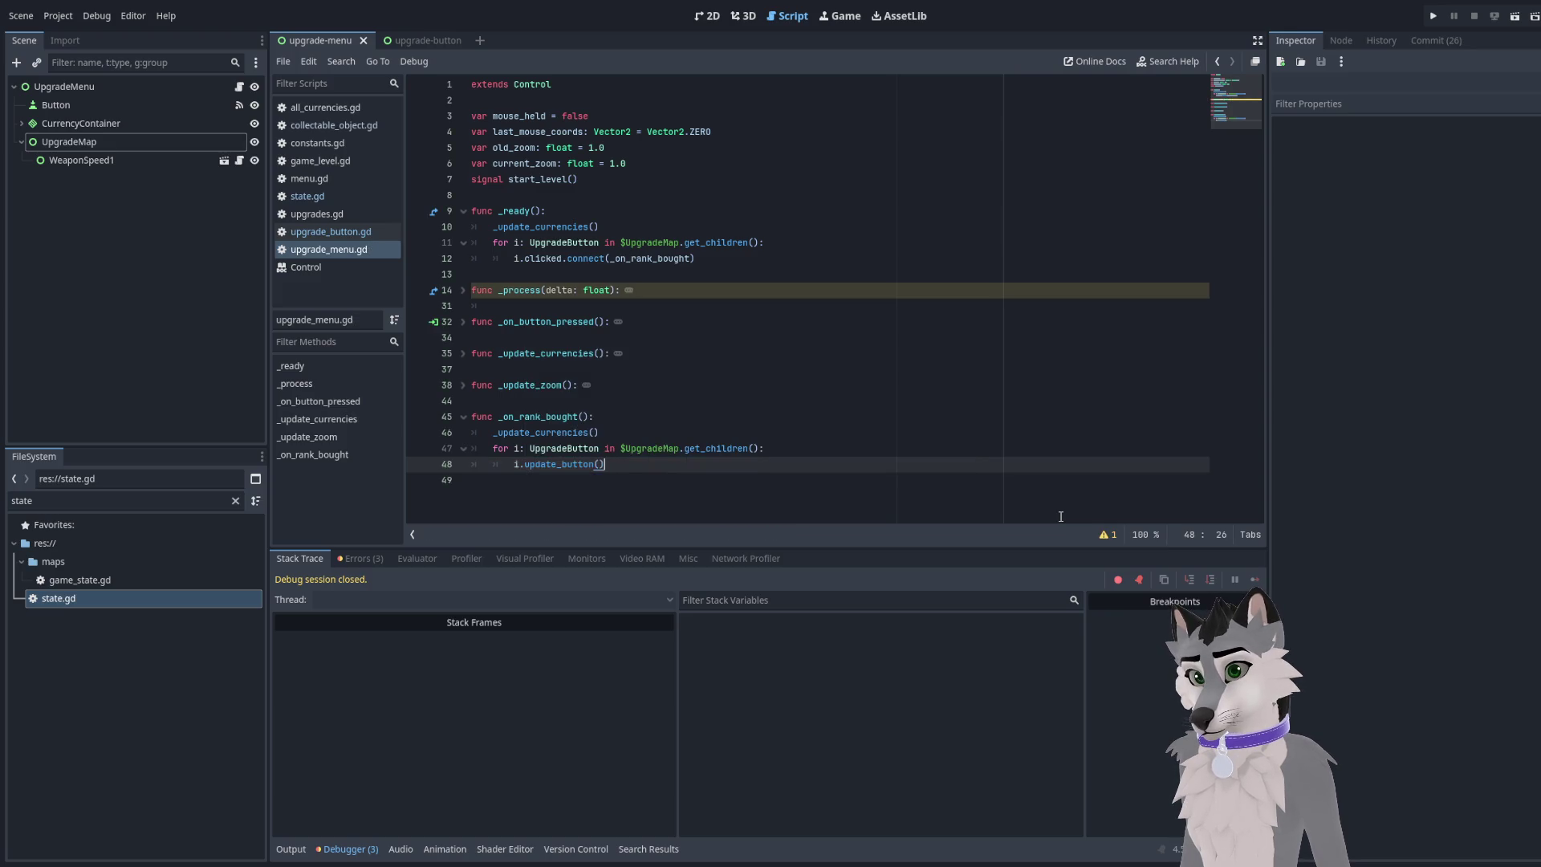
{"action": "left_click", "coordinate": [910, 321]}
{"action": "key", "text": "shift+Up"}
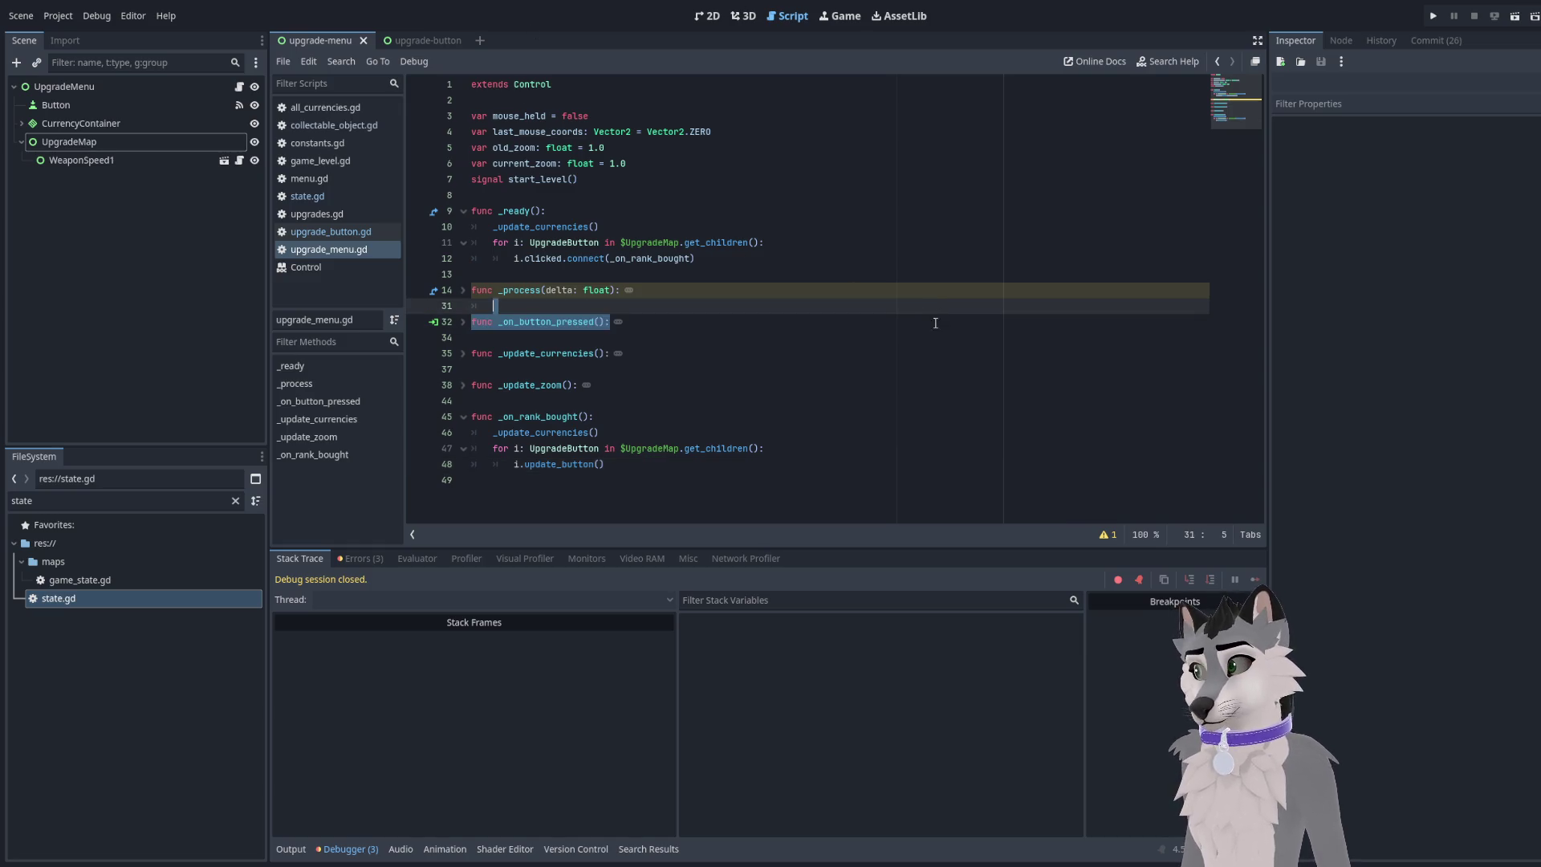
{"action": "key", "text": "F5"}
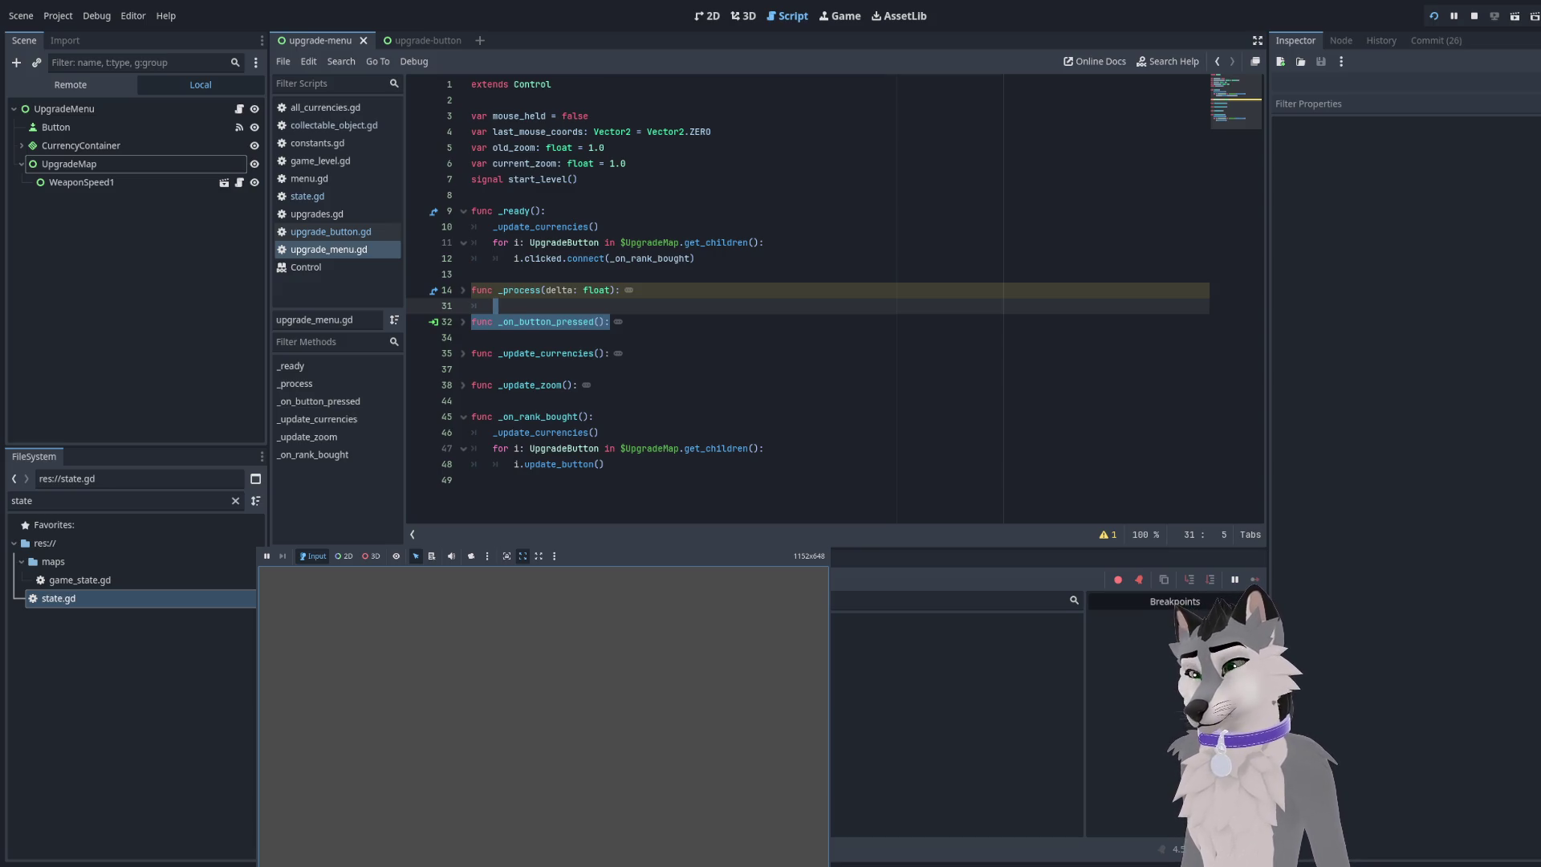
{"action": "left_click", "coordinate": [982, 416]}
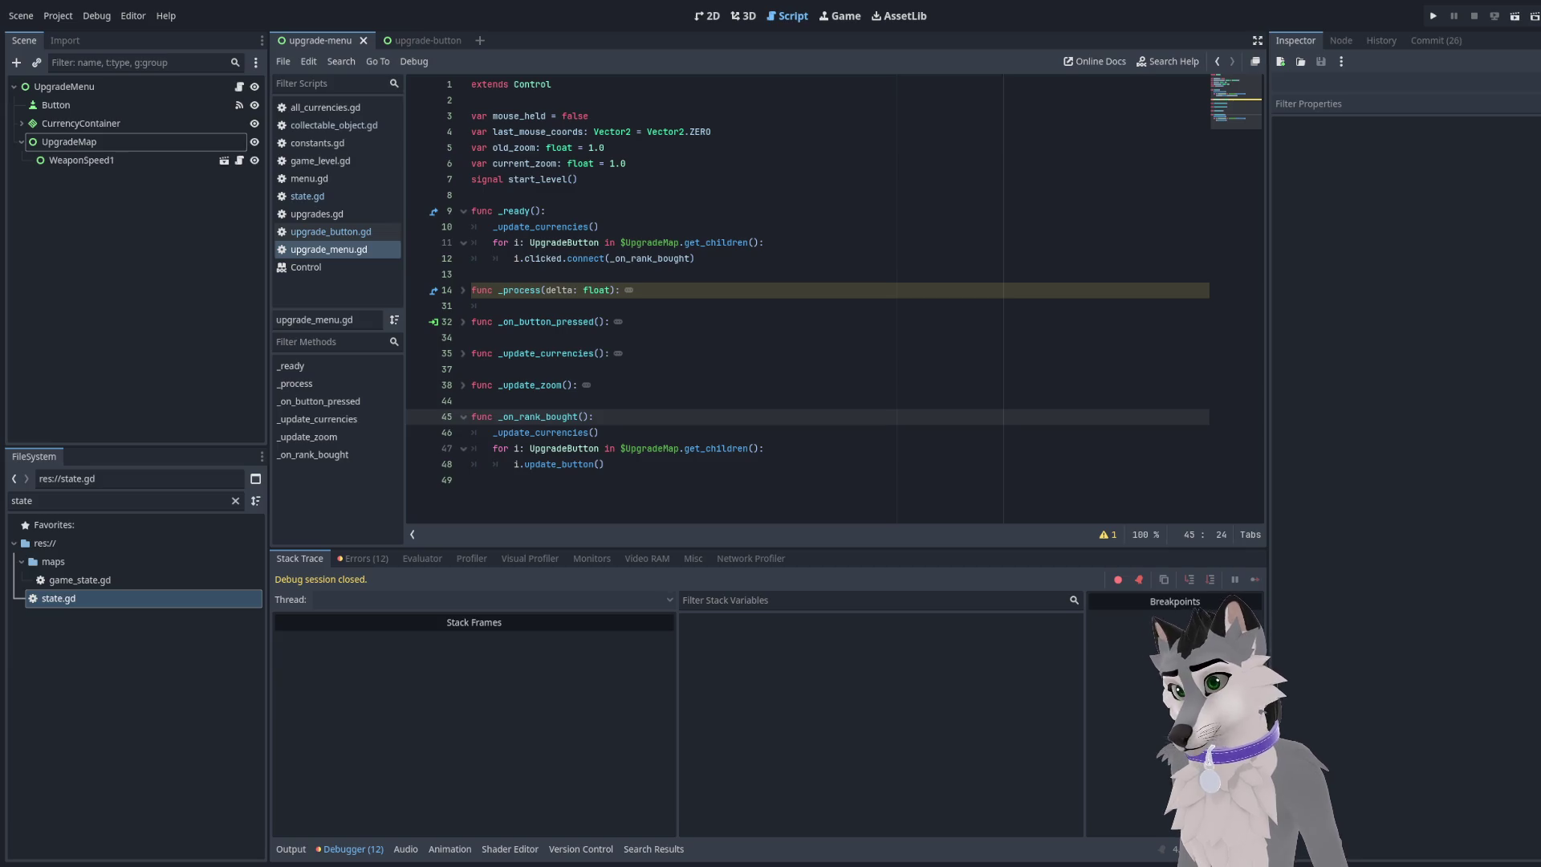
Step back from line 48 past _process to the UpgradeButton loop
{"action": "left_click", "coordinate": [1182, 464]}
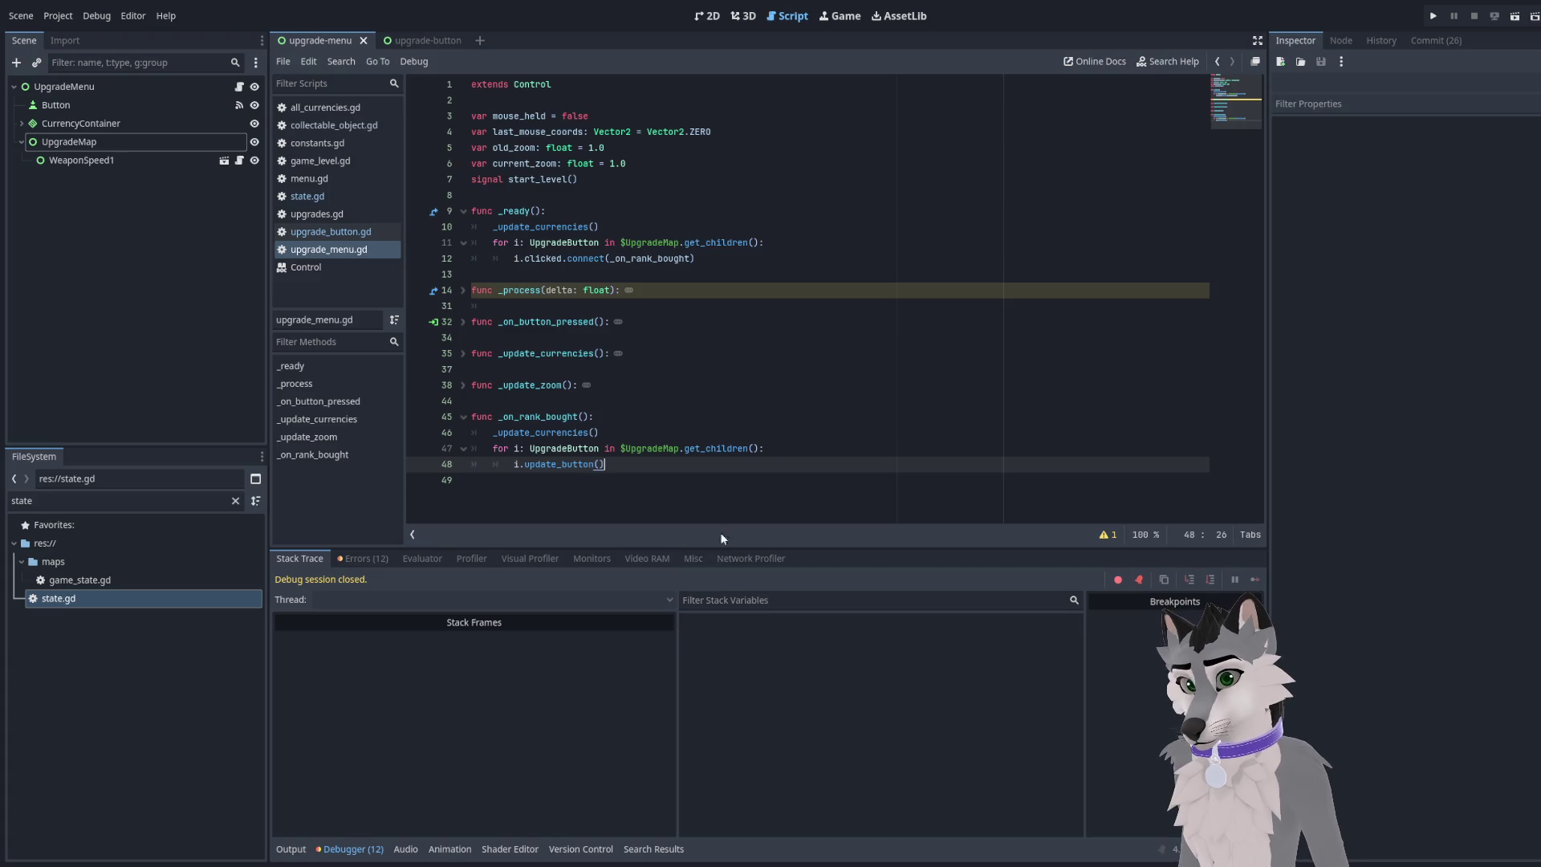
{"action": "key", "text": "Down"}
{"action": "left_click", "coordinate": [688, 464]}
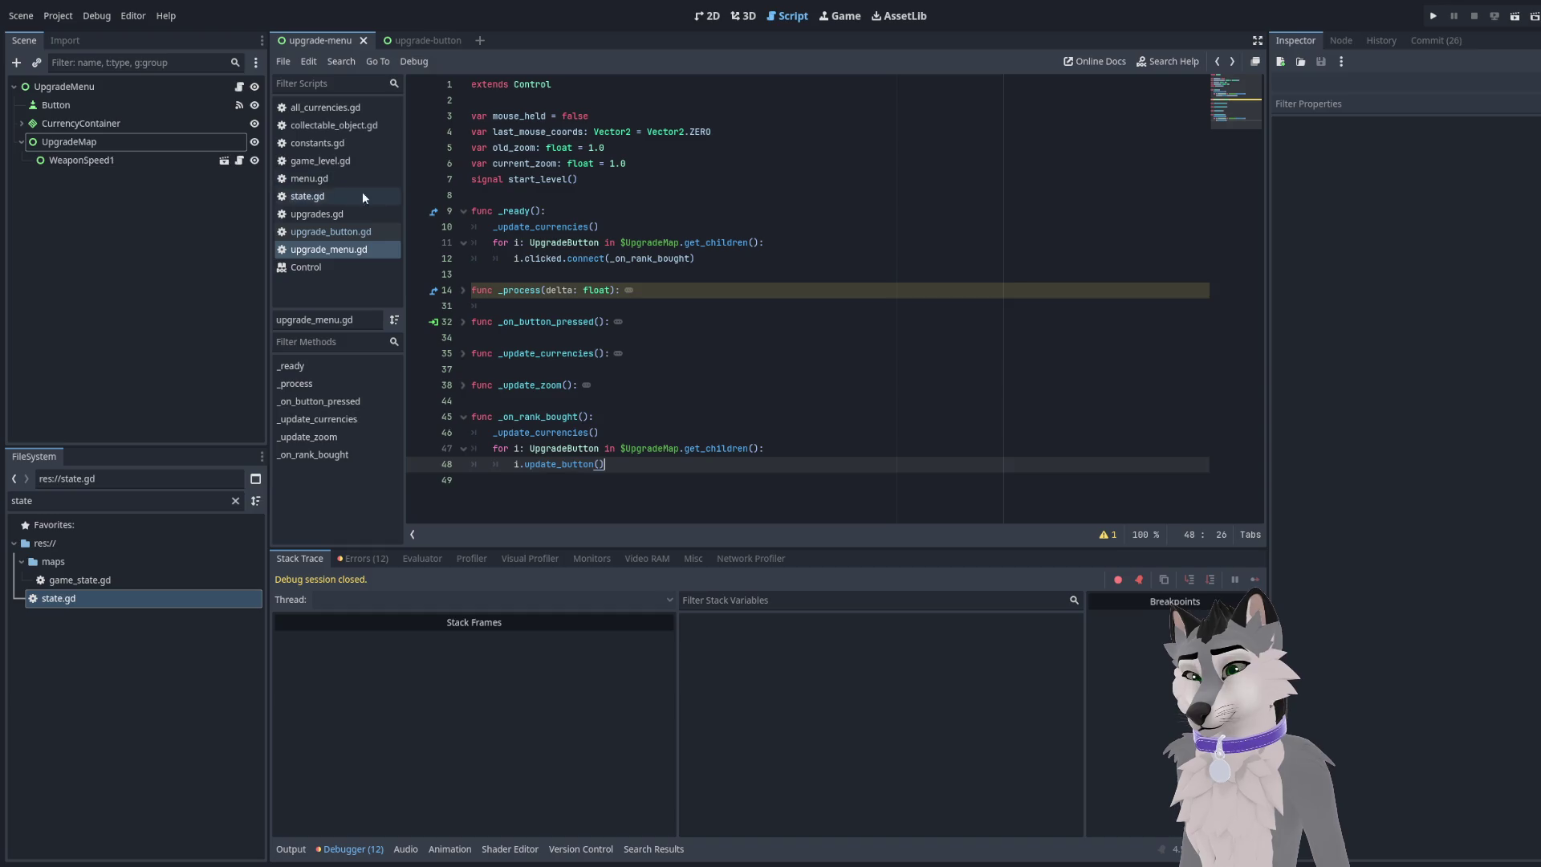
{"action": "key", "text": "alt+Left"}
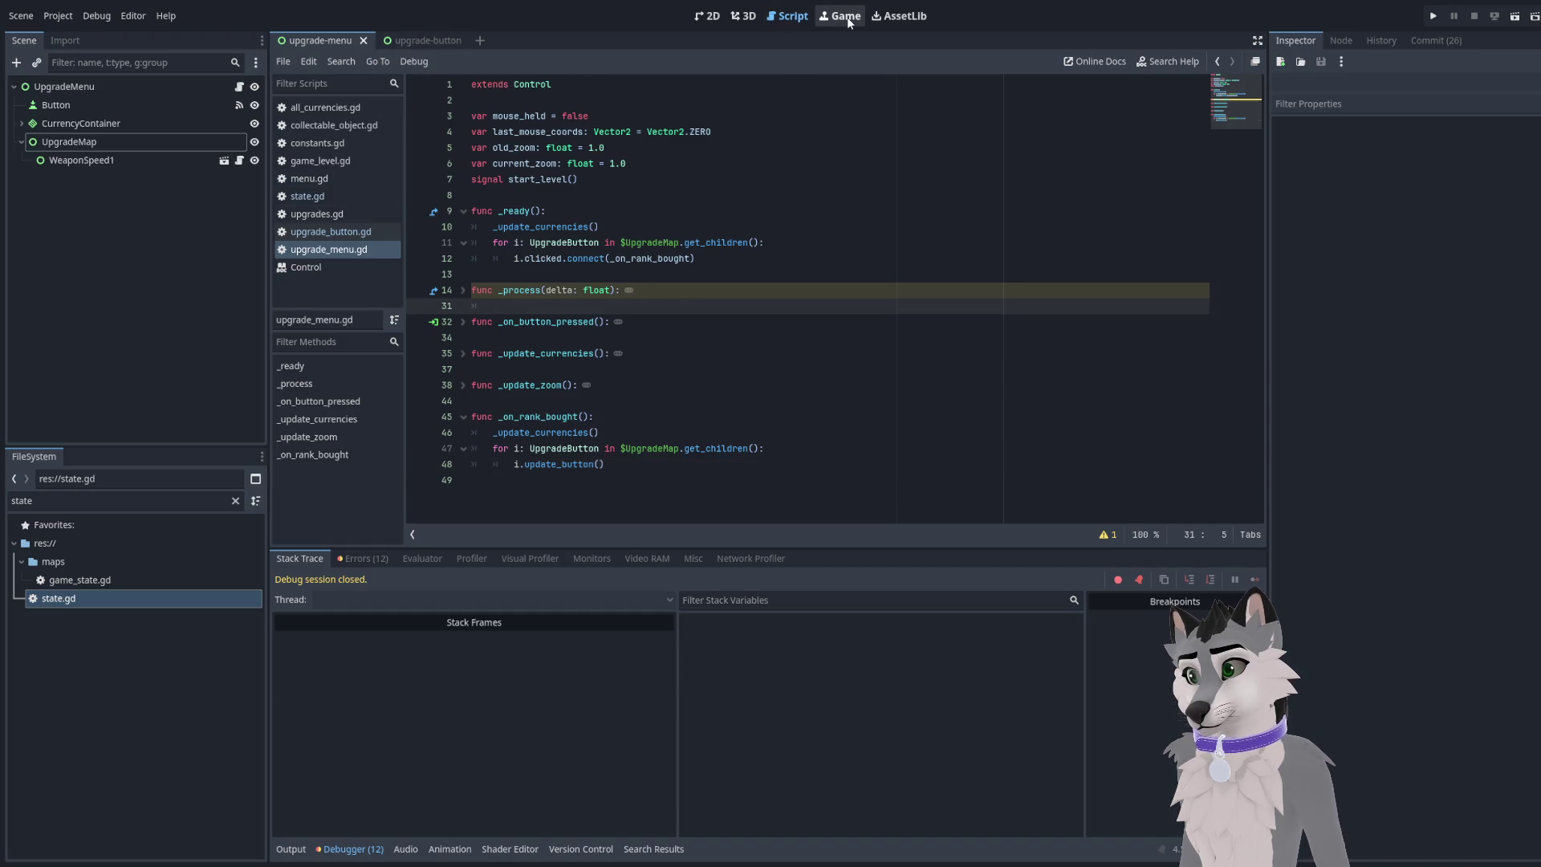
{"action": "key", "text": "alt+Left"}
{"action": "key", "text": "alt+Left"}
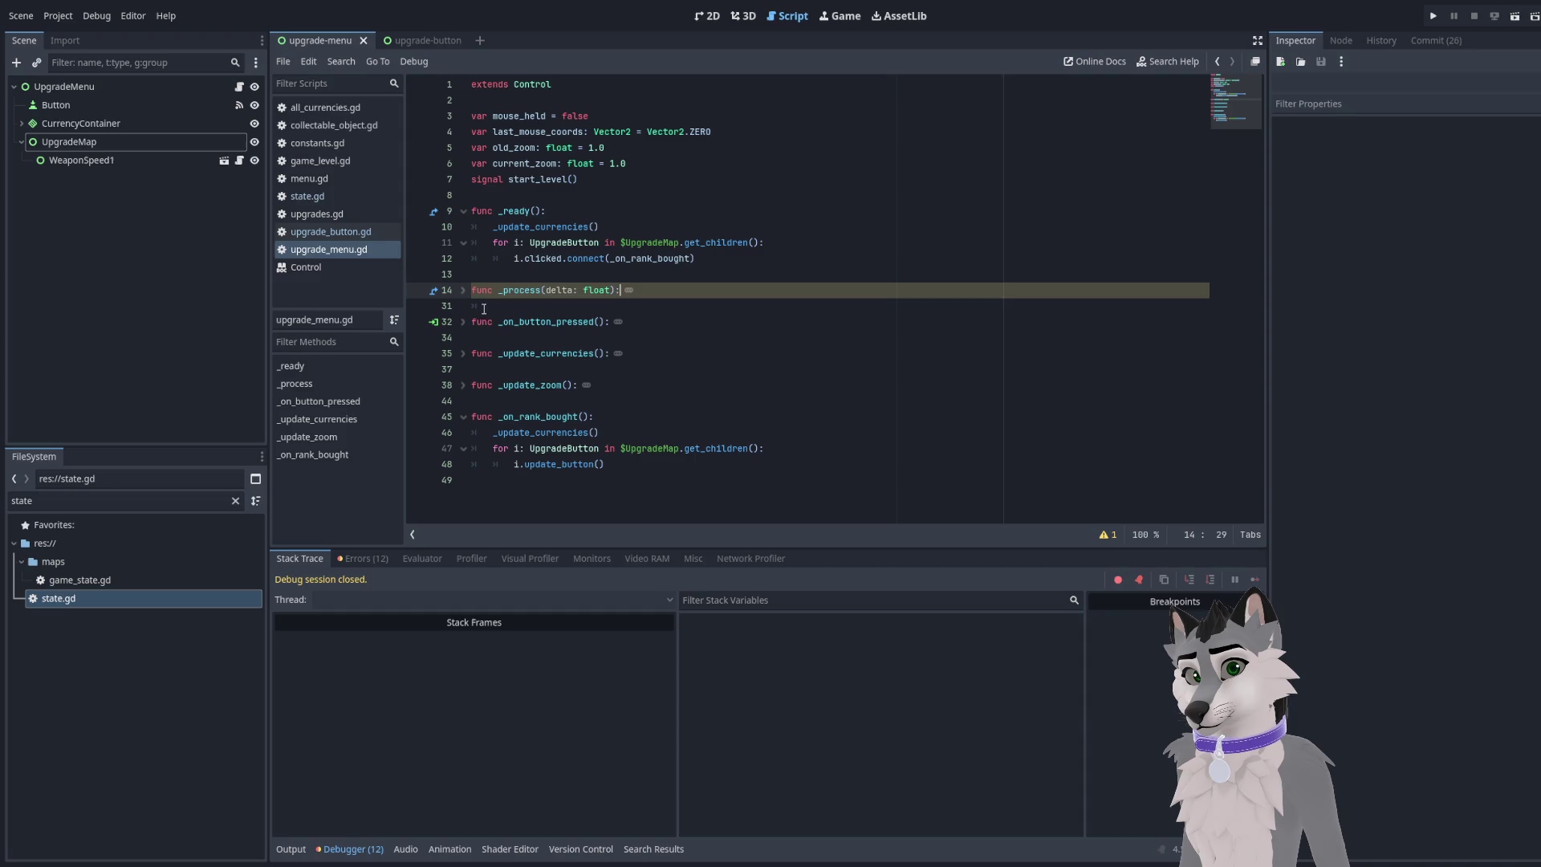
{"action": "key", "text": "alt+Left"}
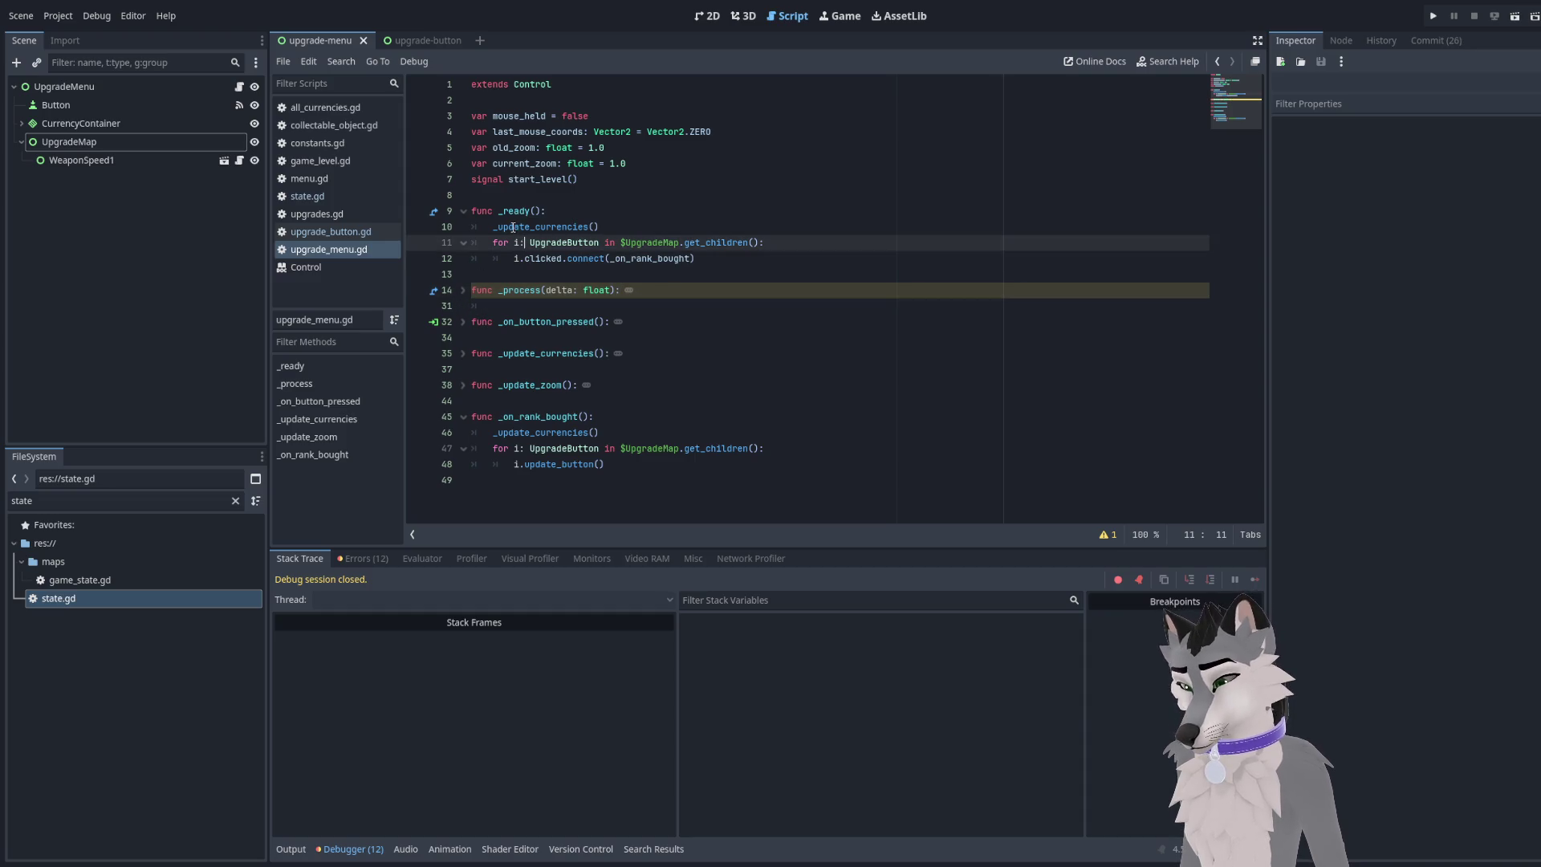
{"action": "left_click", "coordinate": [625, 300]}
Look over state.gd, then return to upgrade_menu.gd
{"action": "left_click", "coordinate": [317, 198]}
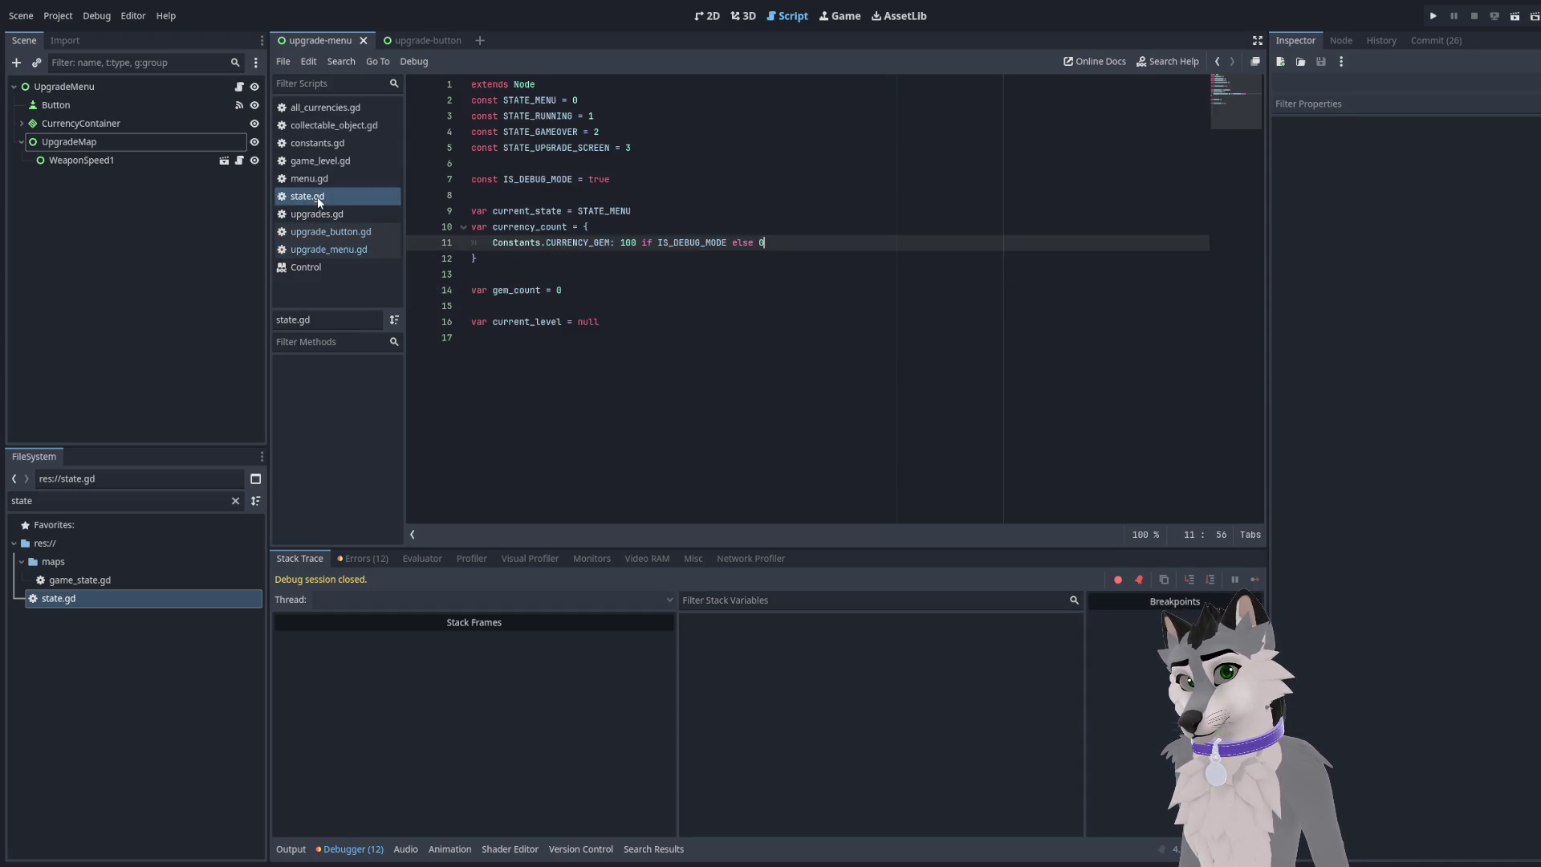
{"action": "left_click", "coordinate": [629, 378]}
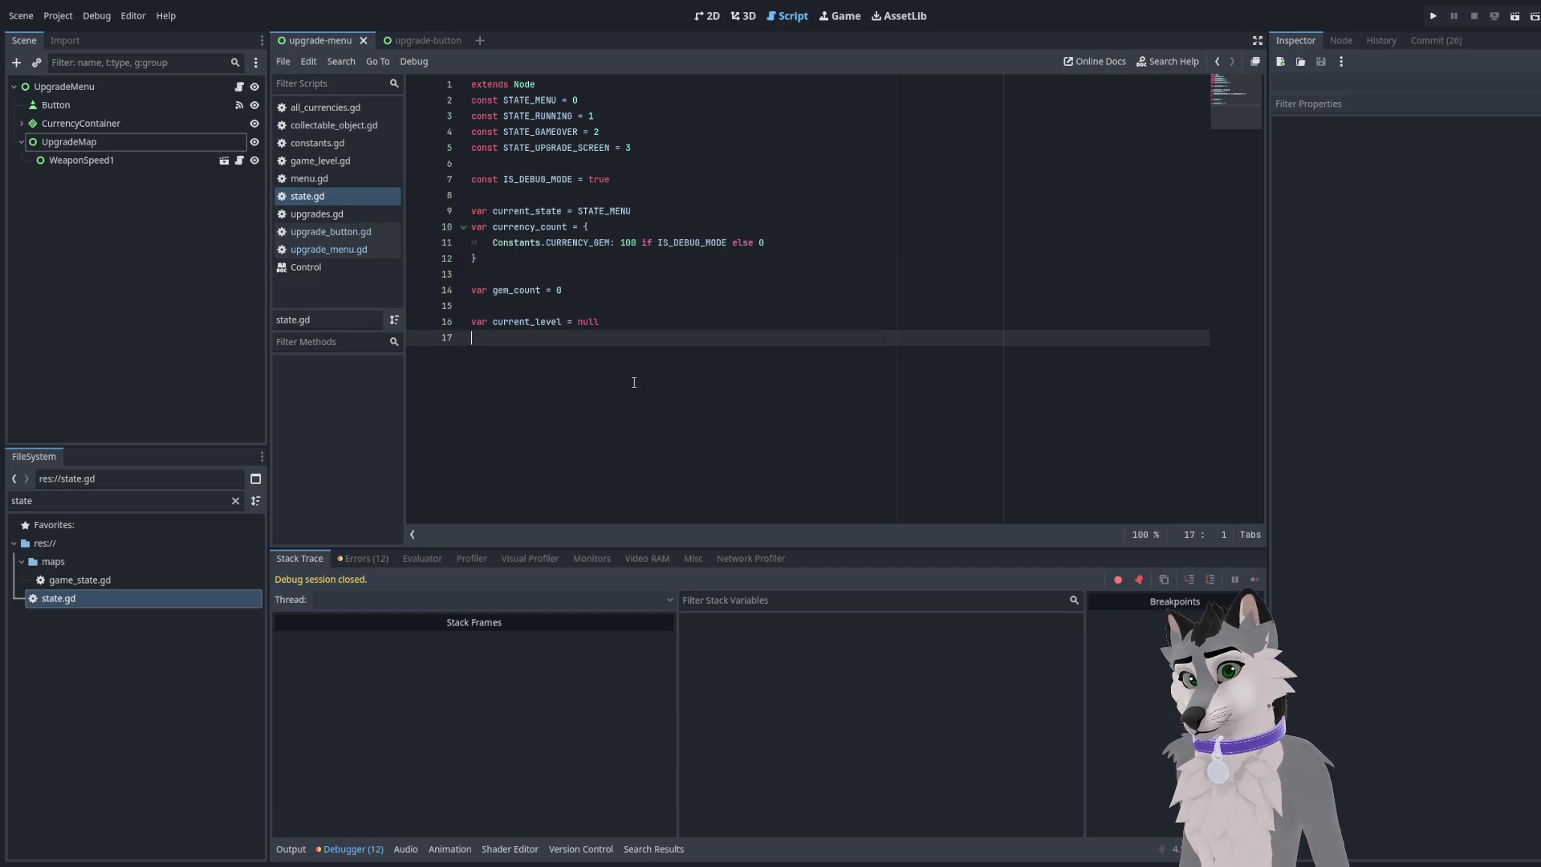
{"action": "left_click", "coordinate": [325, 252]}
Open upgrade_button.gd and unfold get_cost() to review its additive and multiplicative cost formulas
{"action": "left_click", "coordinate": [321, 233]}
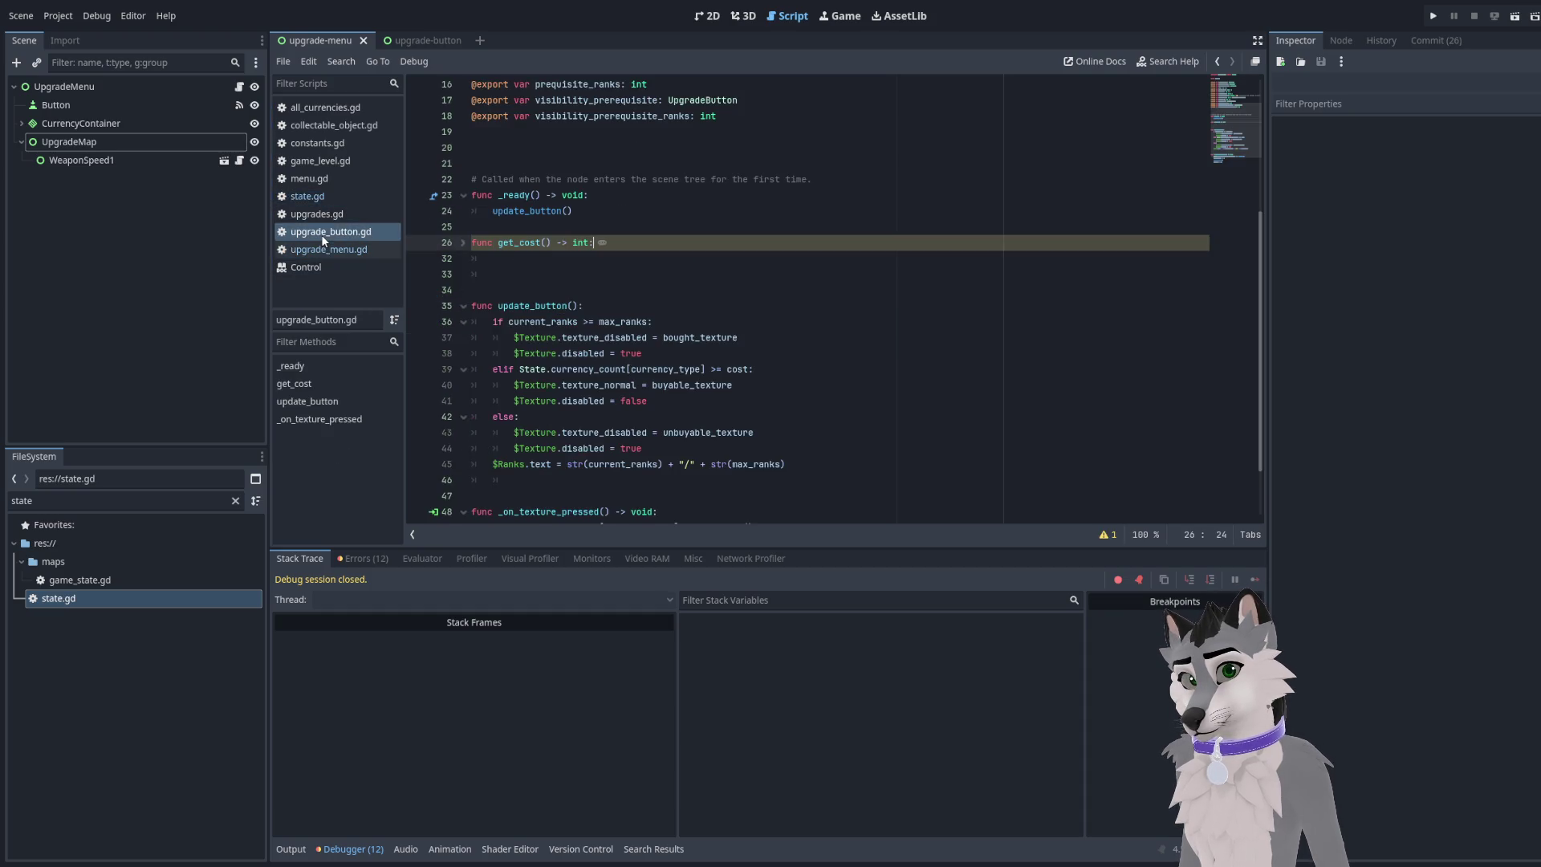
{"action": "left_click", "coordinate": [572, 385]}
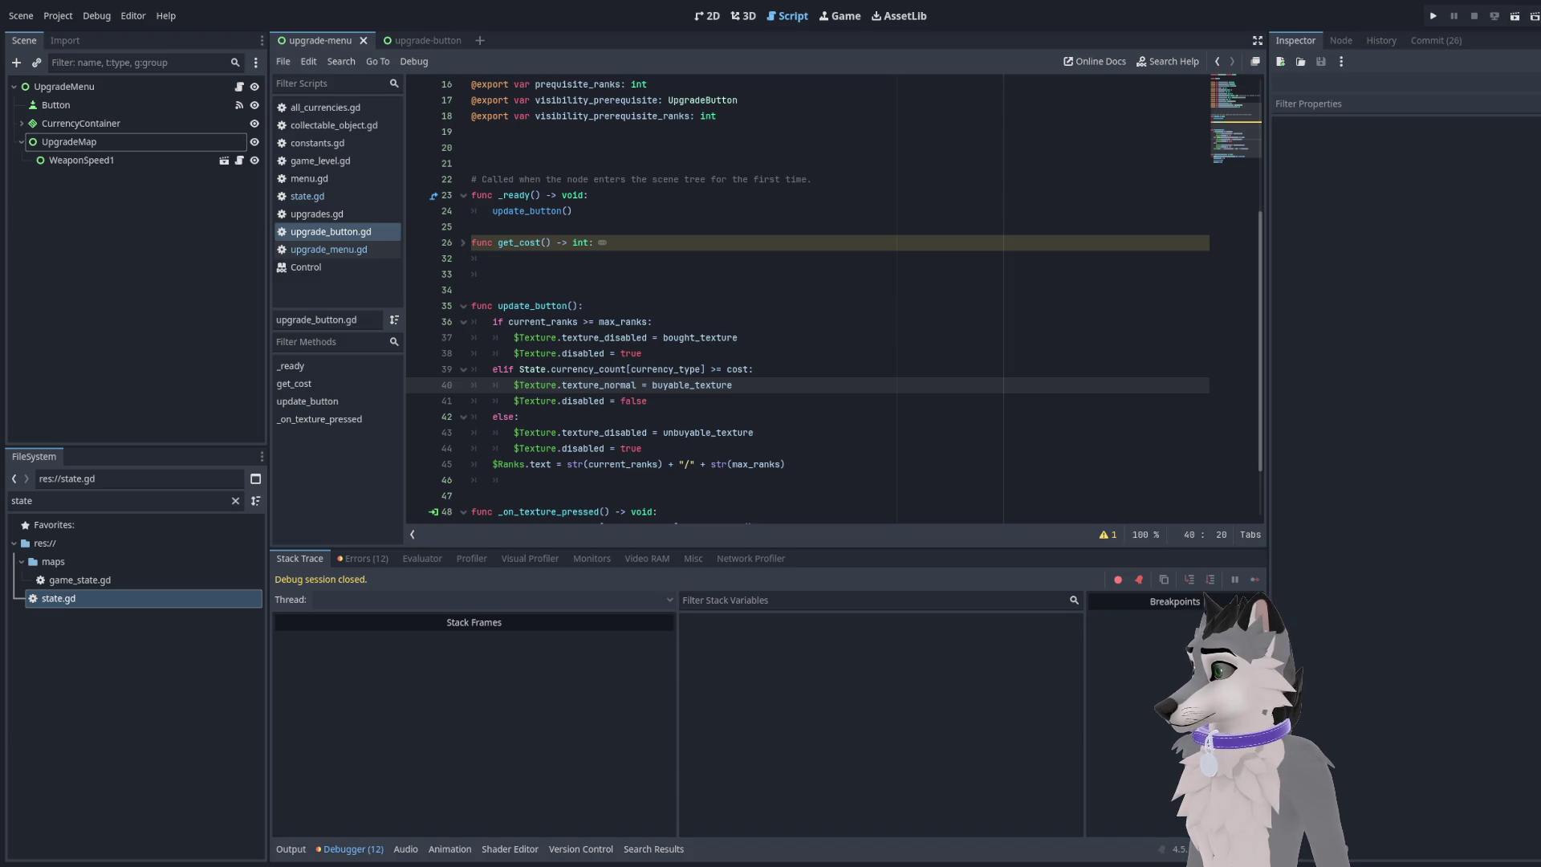
{"action": "left_click", "coordinate": [513, 258]}
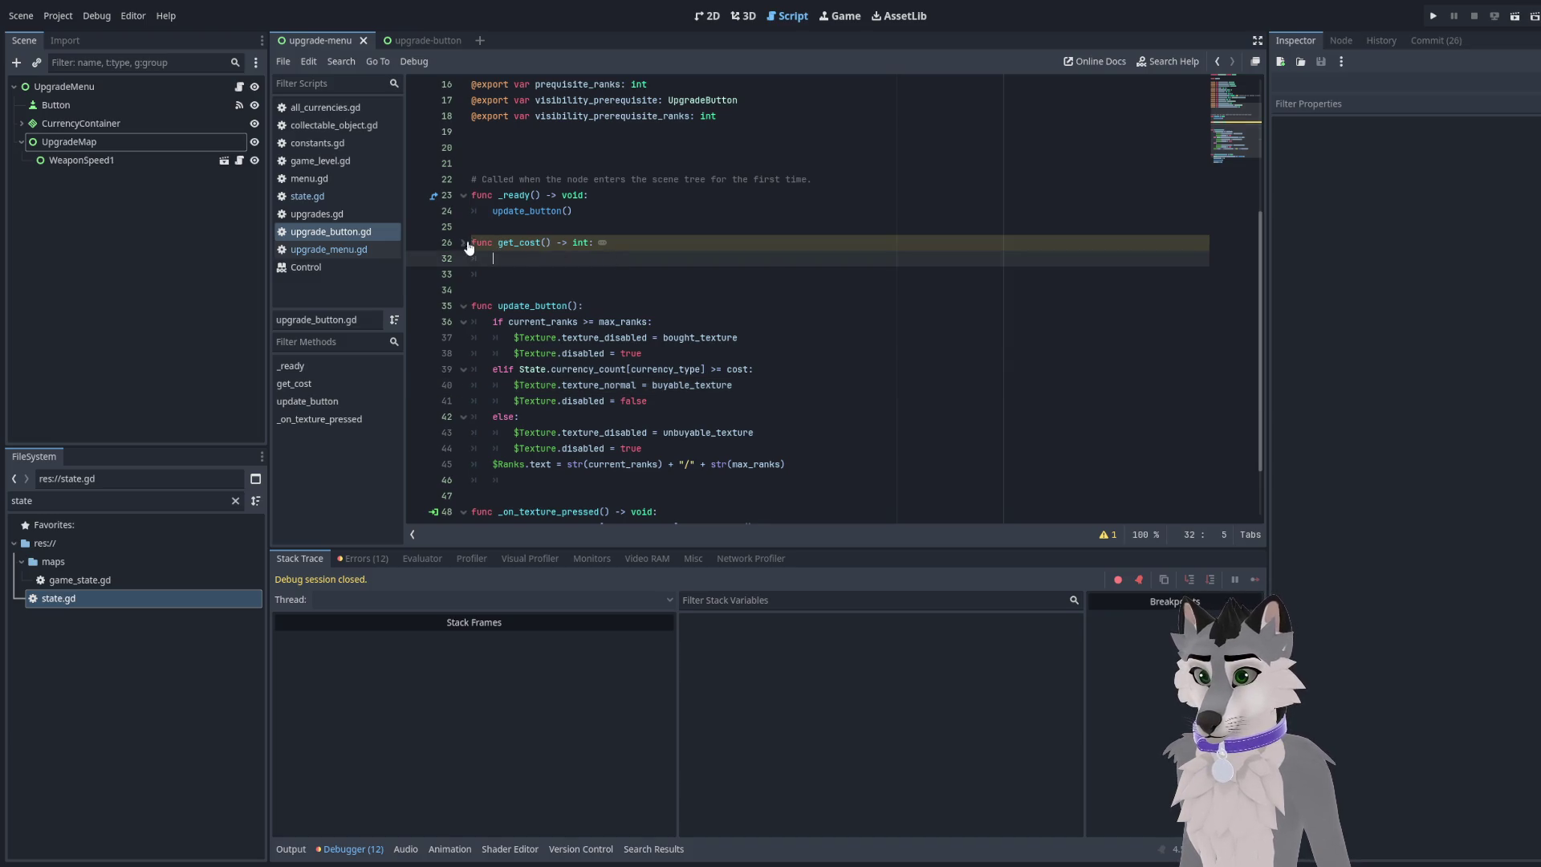
{"action": "left_click", "coordinate": [464, 242]}
{"action": "scroll", "coordinate": [712, 402], "scroll_direction": "down", "scroll_amount": 4}
{"action": "left_click", "coordinate": [712, 480]}
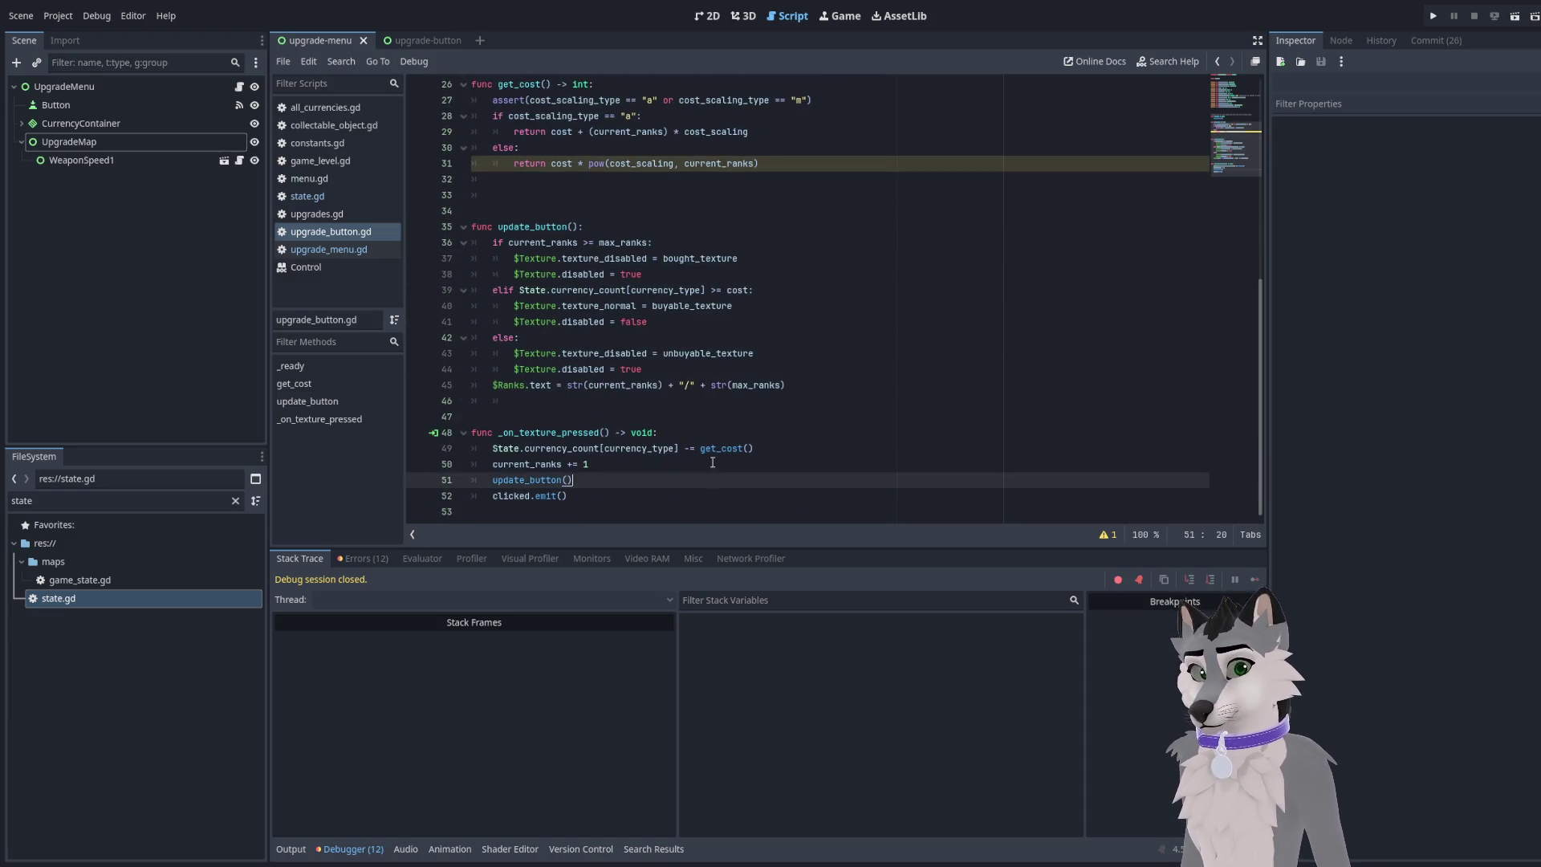
{"action": "scroll", "coordinate": [711, 463], "scroll_direction": "up", "scroll_amount": 5}
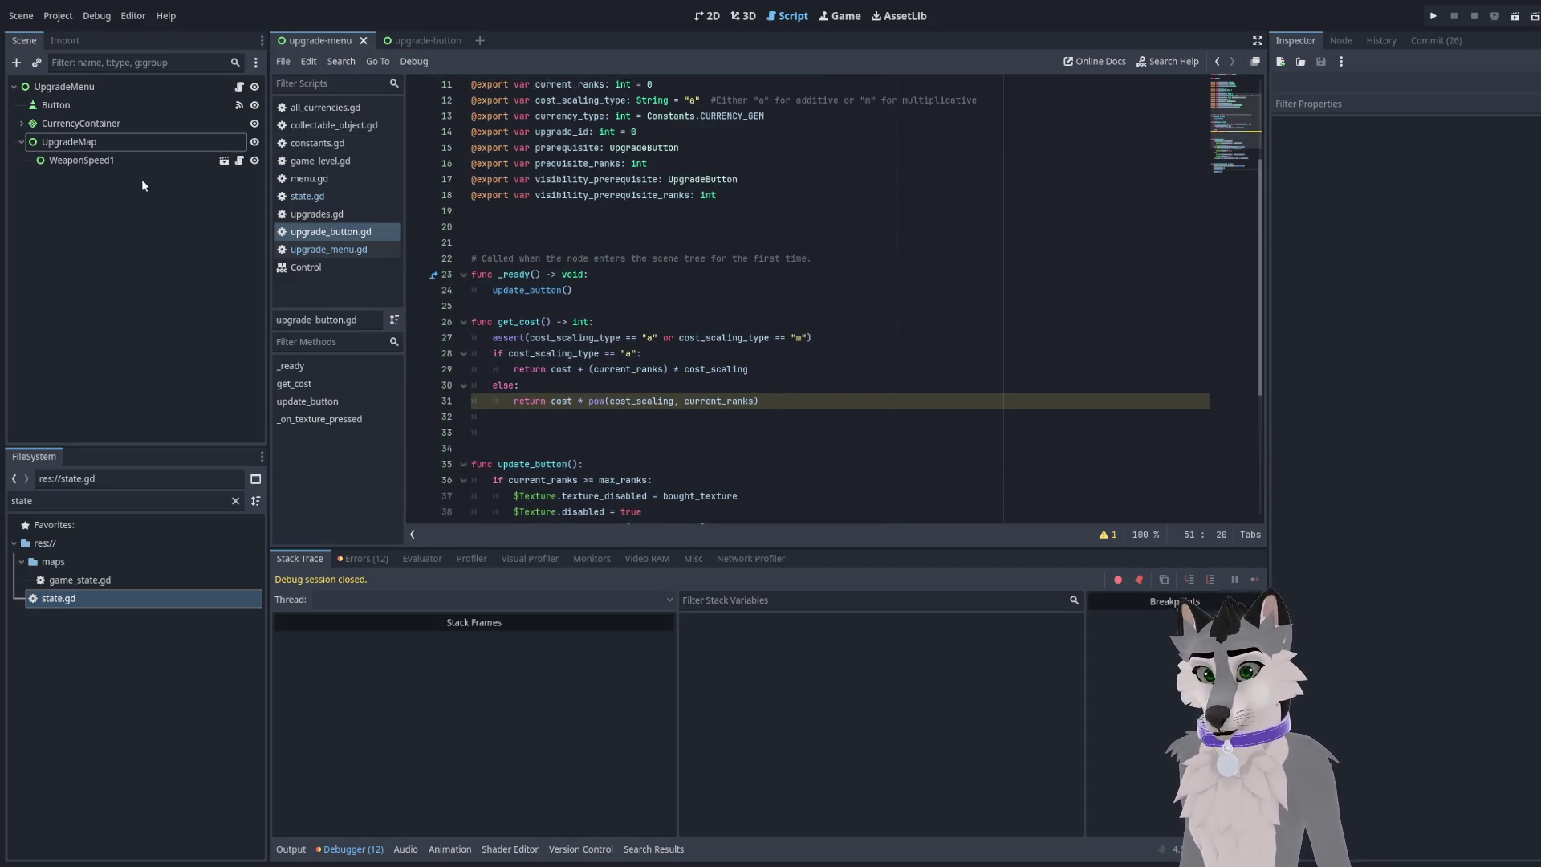
Switch between the upgrade-menu and upgrade-button scenes, showing the upgrade-button scene in 2D view
{"action": "left_click", "coordinate": [397, 42]}
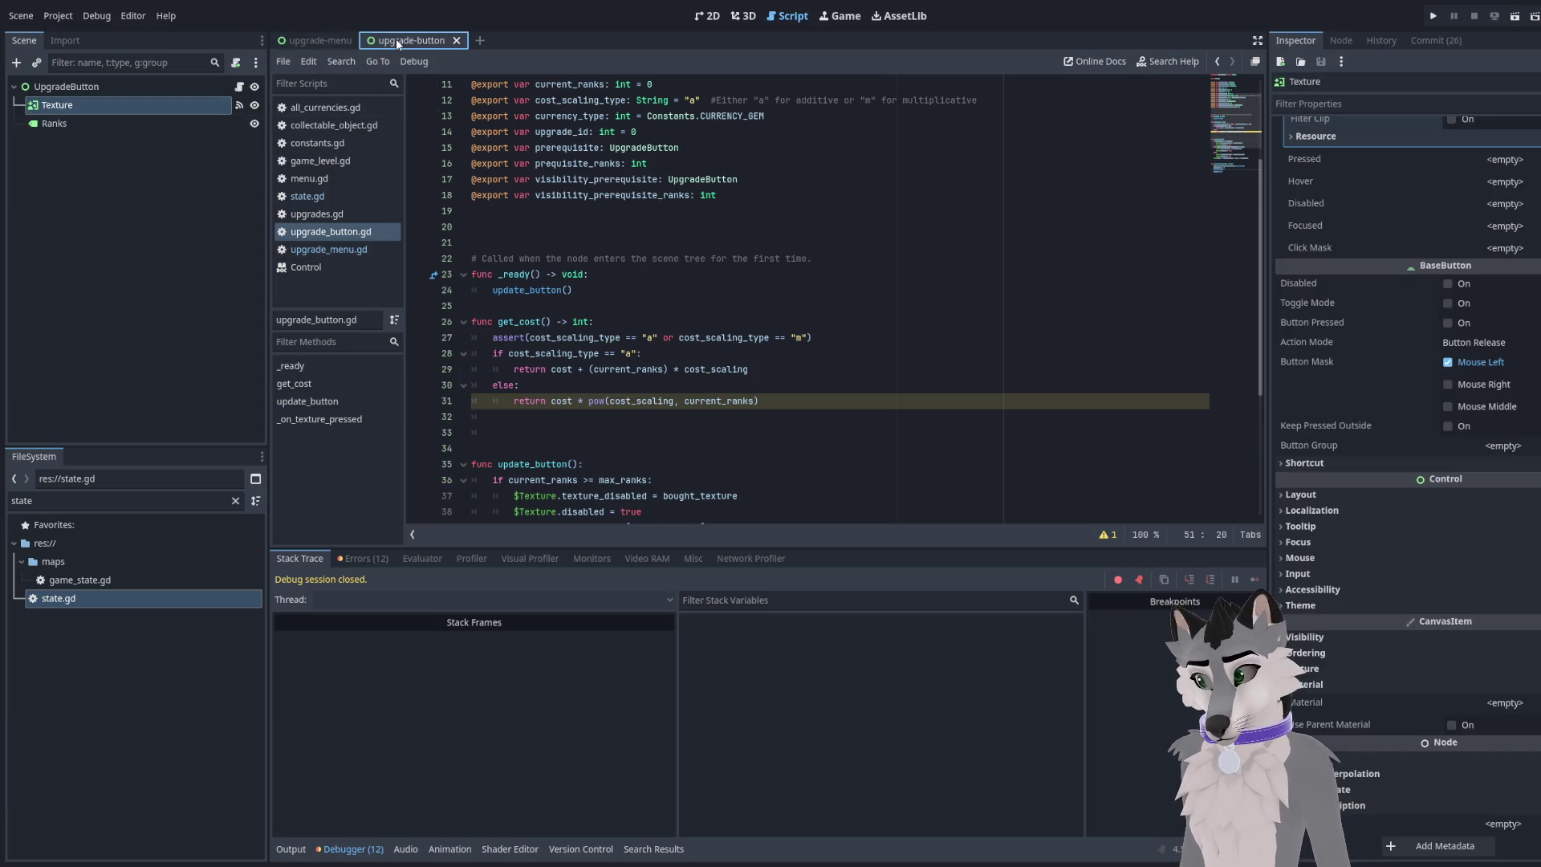
{"action": "left_click", "coordinate": [325, 40]}
{"action": "left_click", "coordinate": [125, 89]}
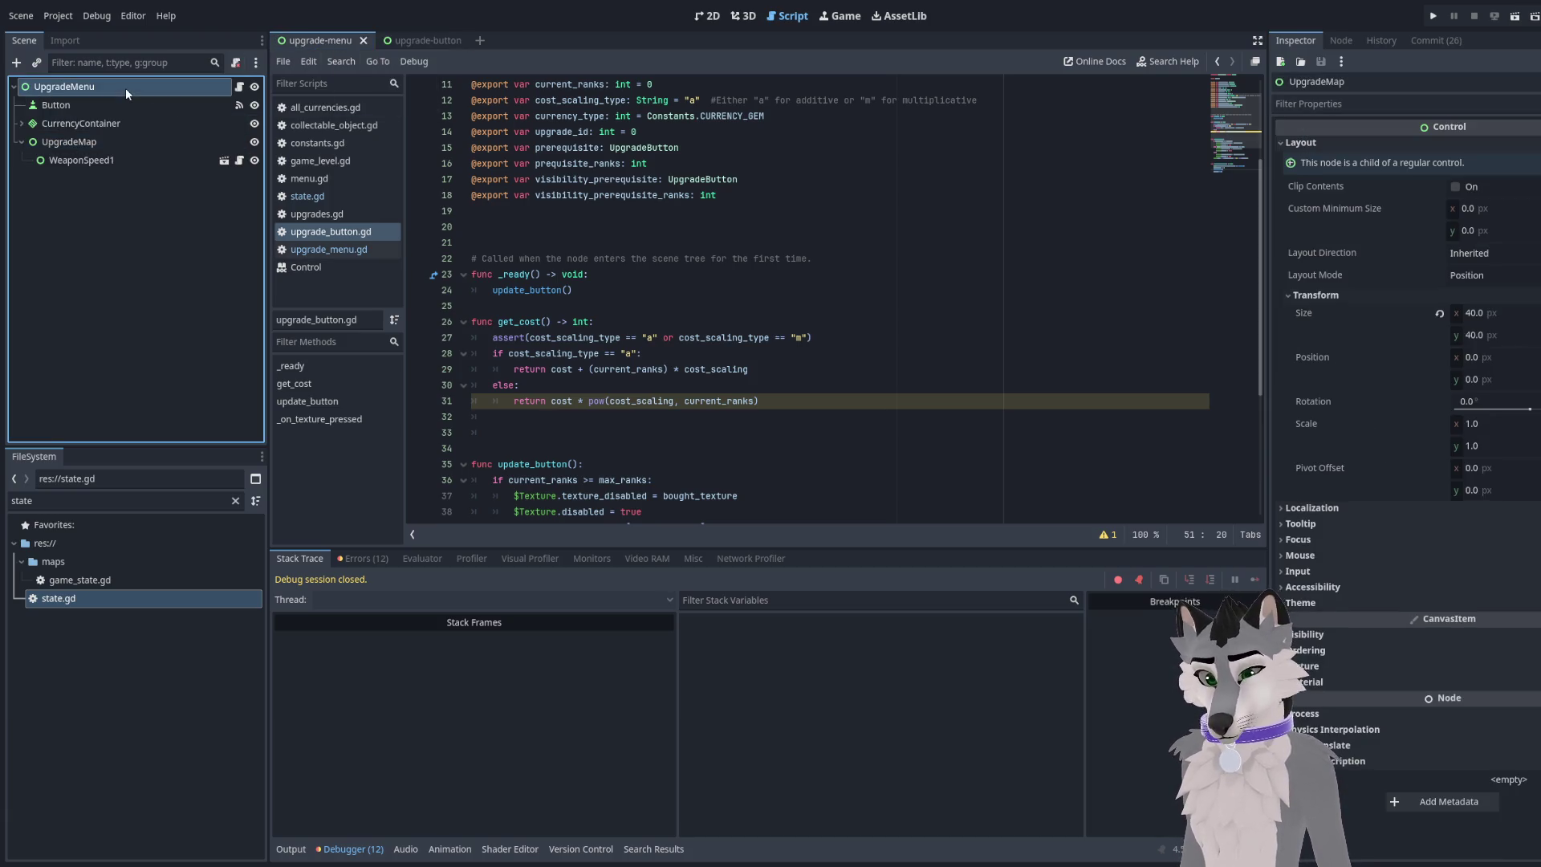
{"action": "left_click", "coordinate": [405, 40]}
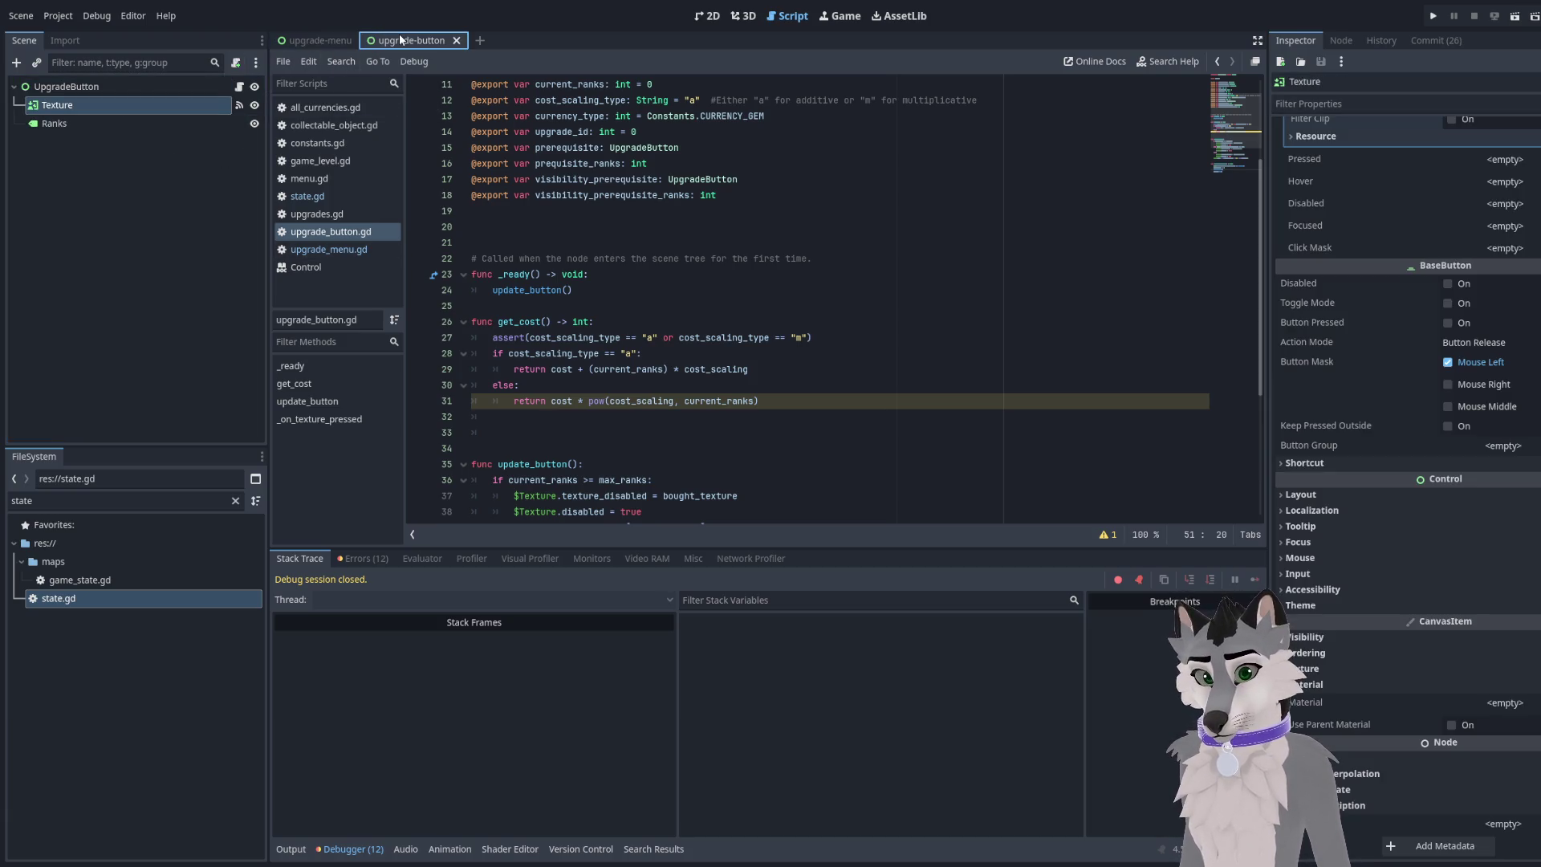
{"action": "left_click", "coordinate": [708, 16]}
Zoom and pan the 2D canvas to frame the upgrade button and its 0/1 rank label
{"action": "scroll", "coordinate": [693, 324], "scroll_direction": "down", "scroll_amount": 2}
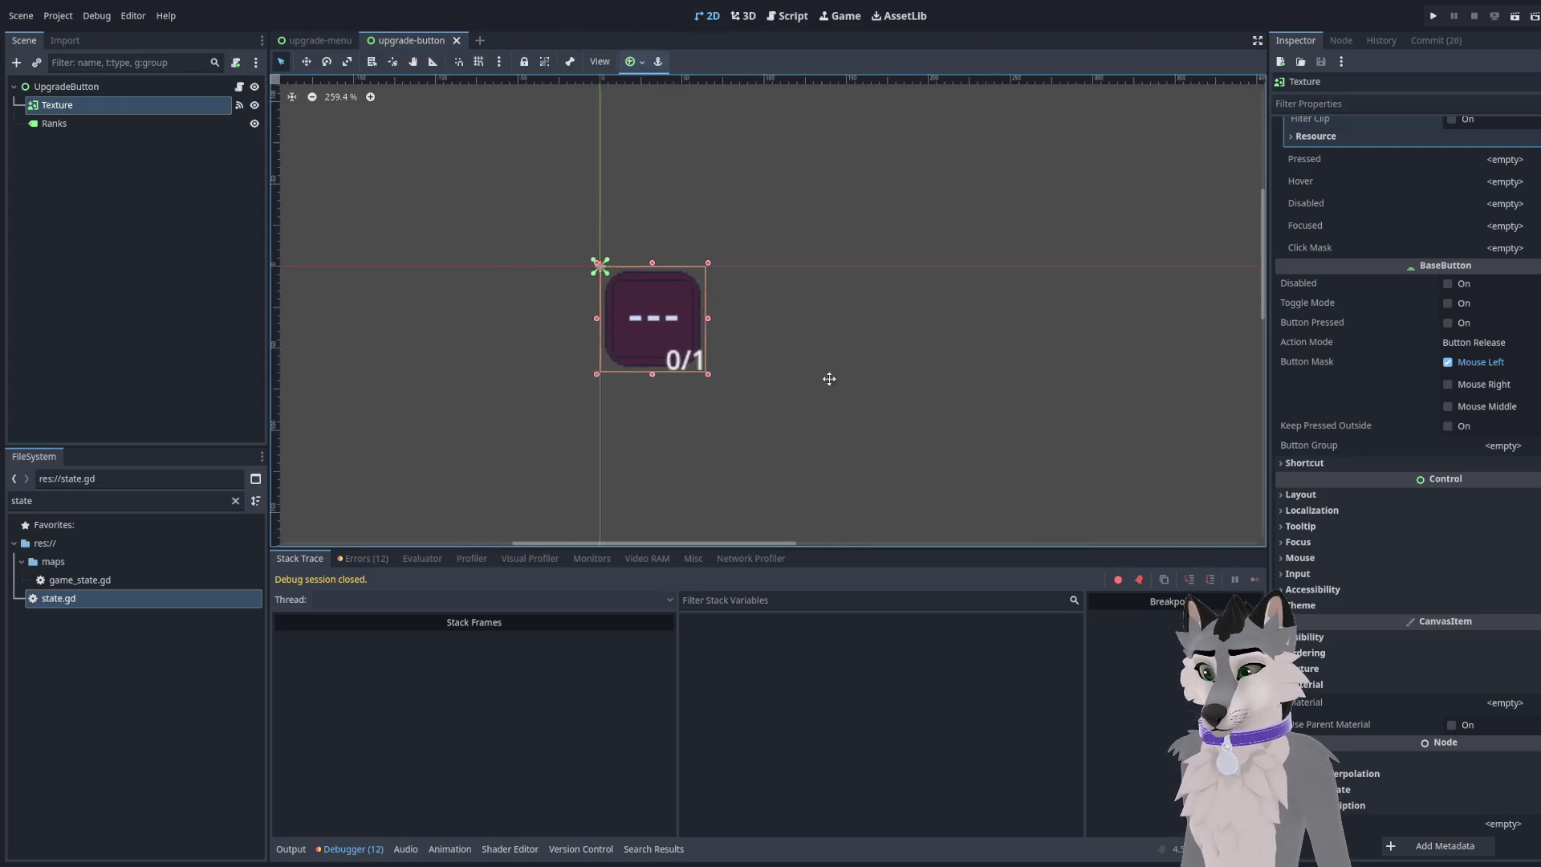
{"action": "scroll", "coordinate": [835, 374], "scroll_direction": "down", "scroll_amount": 3}
{"action": "mouse_move", "coordinate": [833, 378]}
{"action": "left_mouse_down"}
{"action": "mouse_move", "coordinate": [682, 479]}
{"action": "mouse_move", "coordinate": [734, 262]}
{"action": "mouse_move", "coordinate": [688, 379]}
{"action": "mouse_move", "coordinate": [671, 371]}
{"action": "left_mouse_up"}
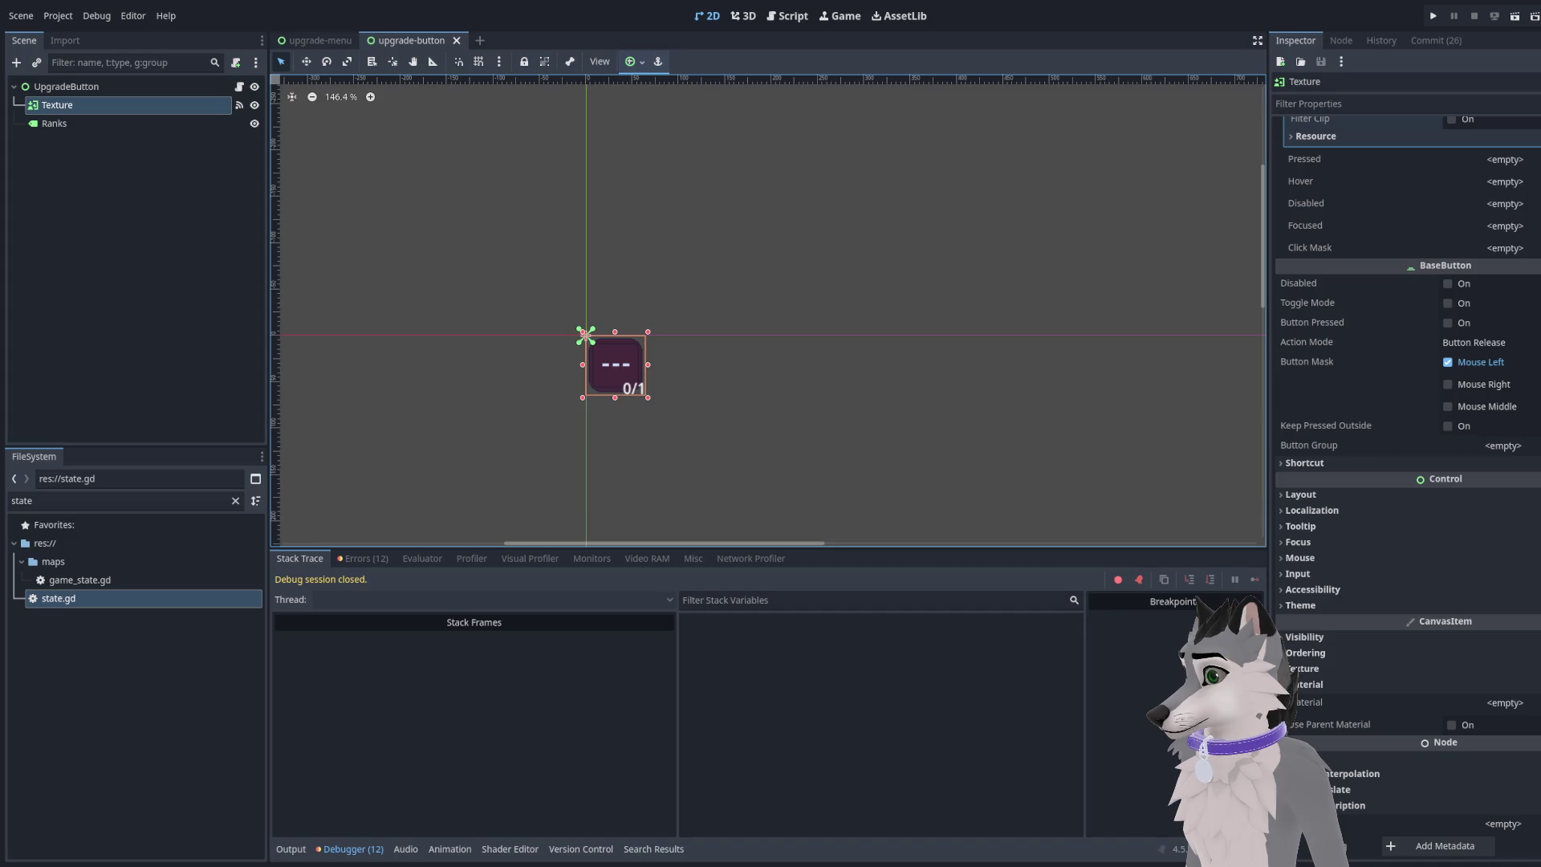
{"action": "scroll", "coordinate": [586, 335], "scroll_direction": "down", "scroll_amount": 1}
{"action": "mouse_move", "coordinate": [611, 469]}
{"action": "left_mouse_down"}
{"action": "mouse_move", "coordinate": [736, 404]}
{"action": "mouse_move", "coordinate": [619, 464]}
{"action": "left_mouse_up"}
{"action": "scroll", "coordinate": [735, 402], "scroll_direction": "down", "scroll_amount": 5}
{"action": "scroll", "coordinate": [642, 435], "scroll_direction": "up", "scroll_amount": 2}
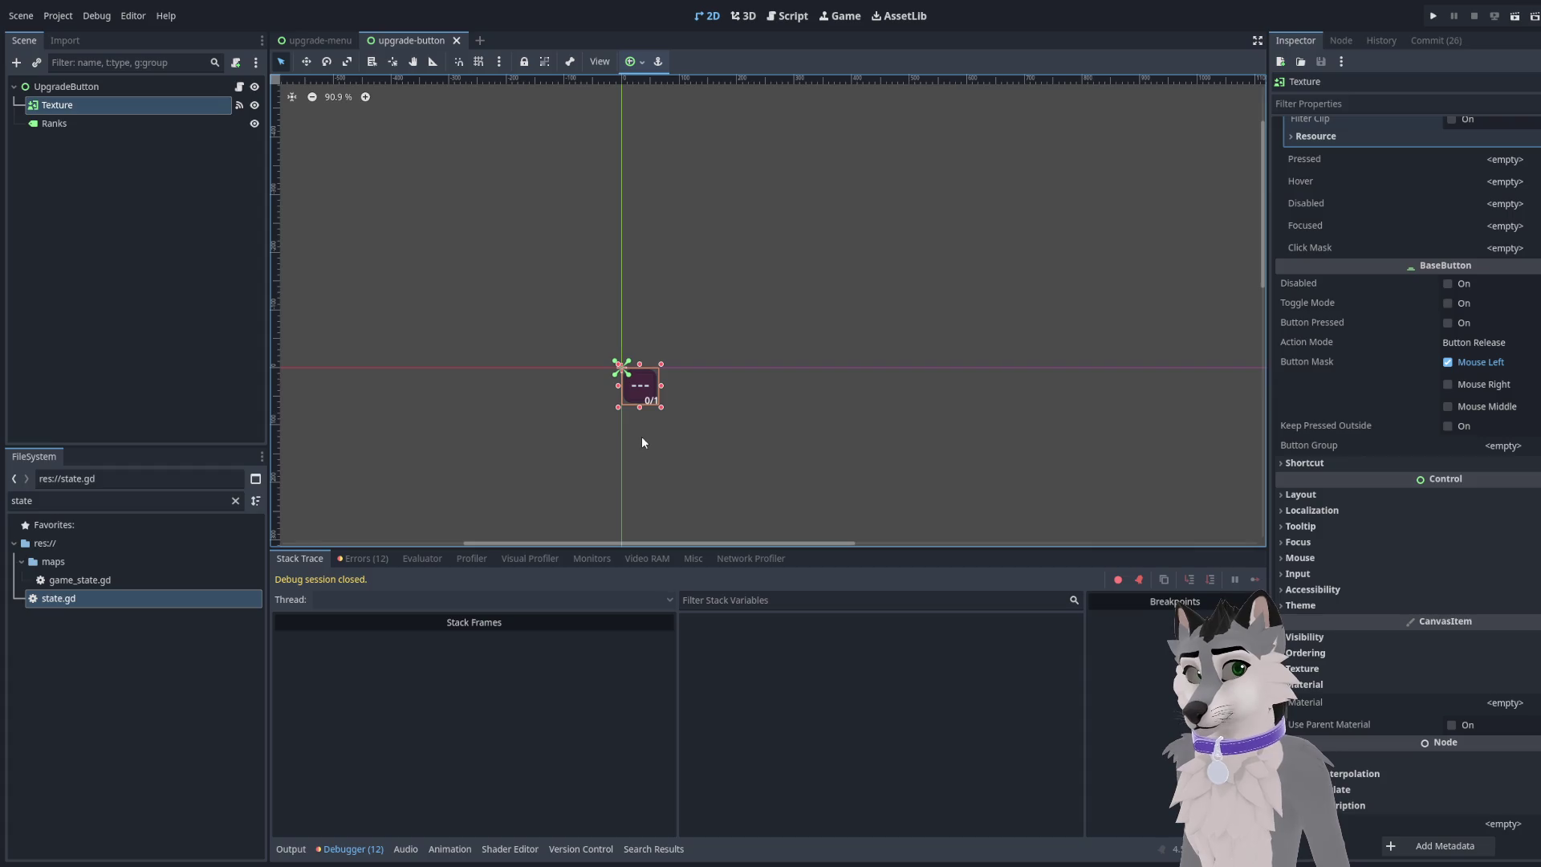
{"action": "left_click_drag", "start_coordinate": [509, 340], "coordinate": [651, 314]}
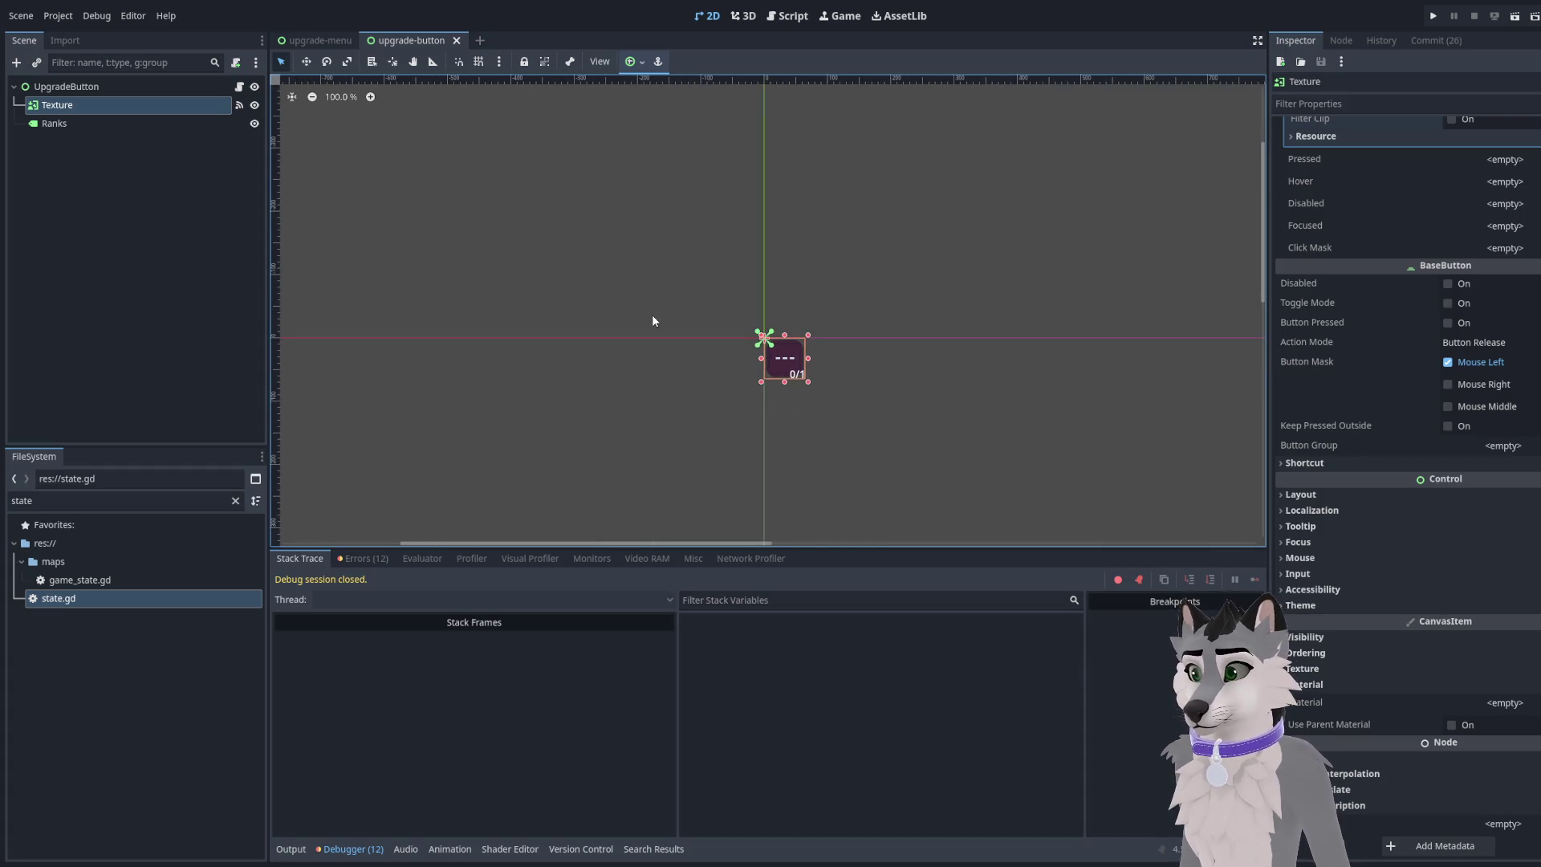
{"action": "left_click", "coordinate": [316, 40]}
{"action": "left_click", "coordinate": [421, 41]}
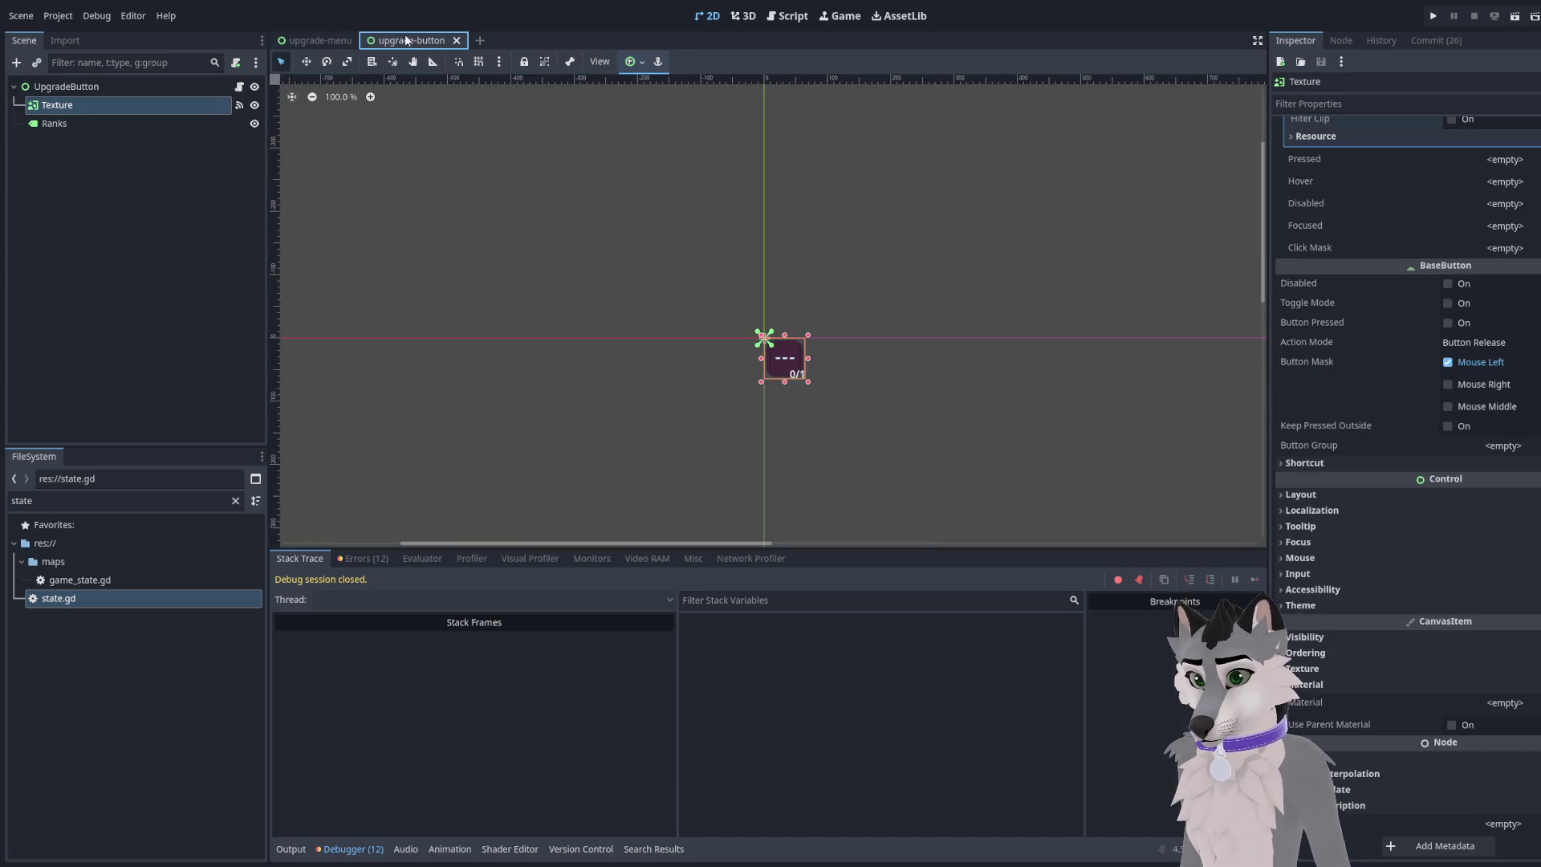
In the upgrade-menu scene, check WeaponSpeed1's Upgrade ID of 0, then return to the Script editor
{"action": "left_click", "coordinate": [326, 40]}
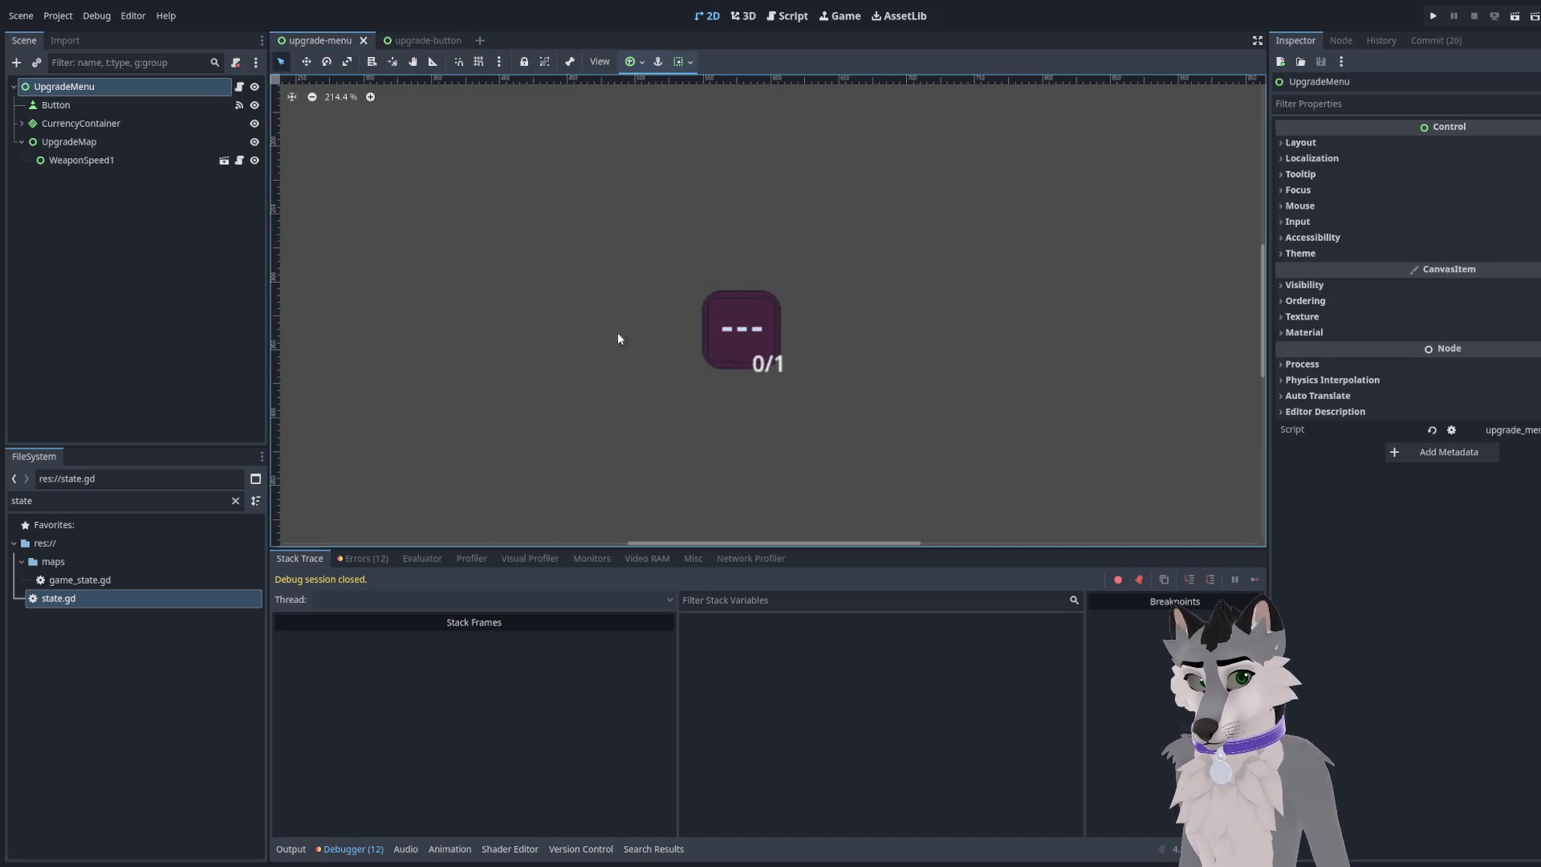
{"action": "scroll", "coordinate": [814, 442], "scroll_direction": "down", "scroll_amount": 3}
{"action": "scroll", "coordinate": [804, 442], "scroll_direction": "up", "scroll_amount": 2}
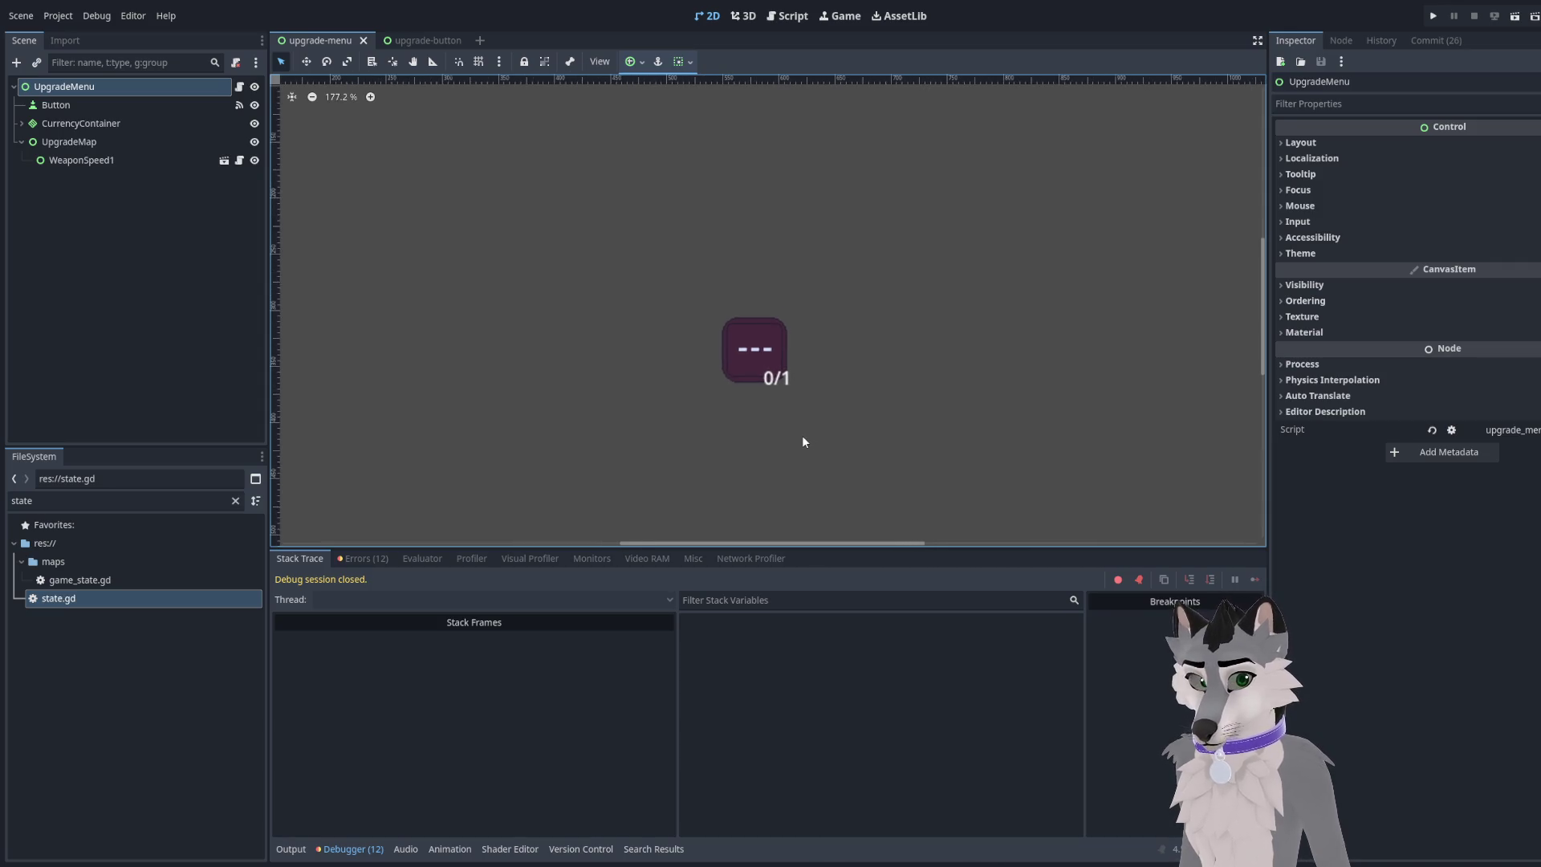
{"action": "left_click", "coordinate": [136, 159]}
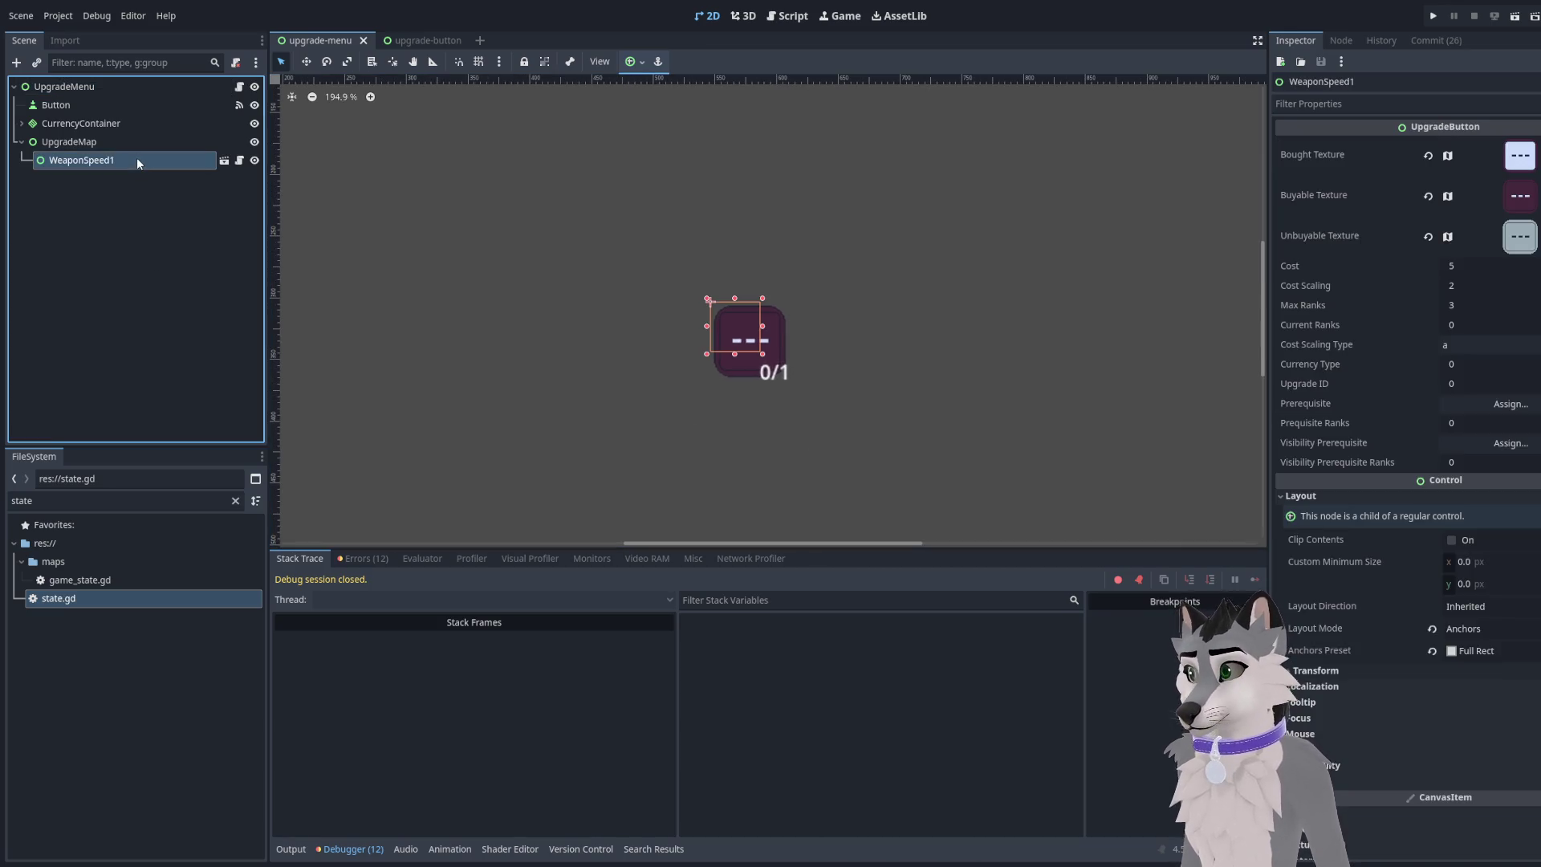
{"action": "left_click", "coordinate": [1464, 384]}
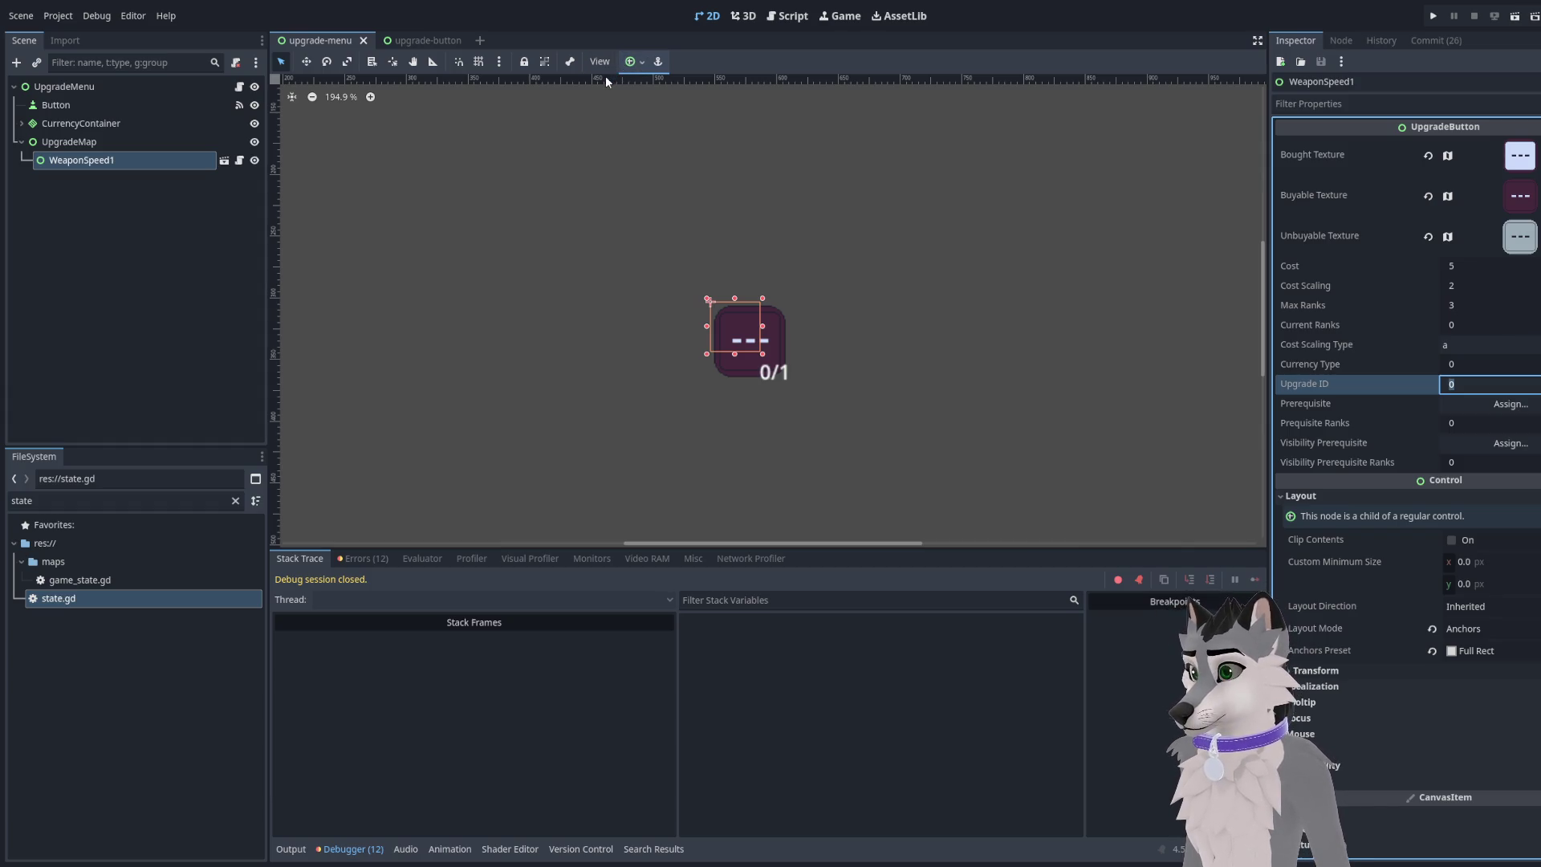
{"action": "left_click", "coordinate": [785, 25]}
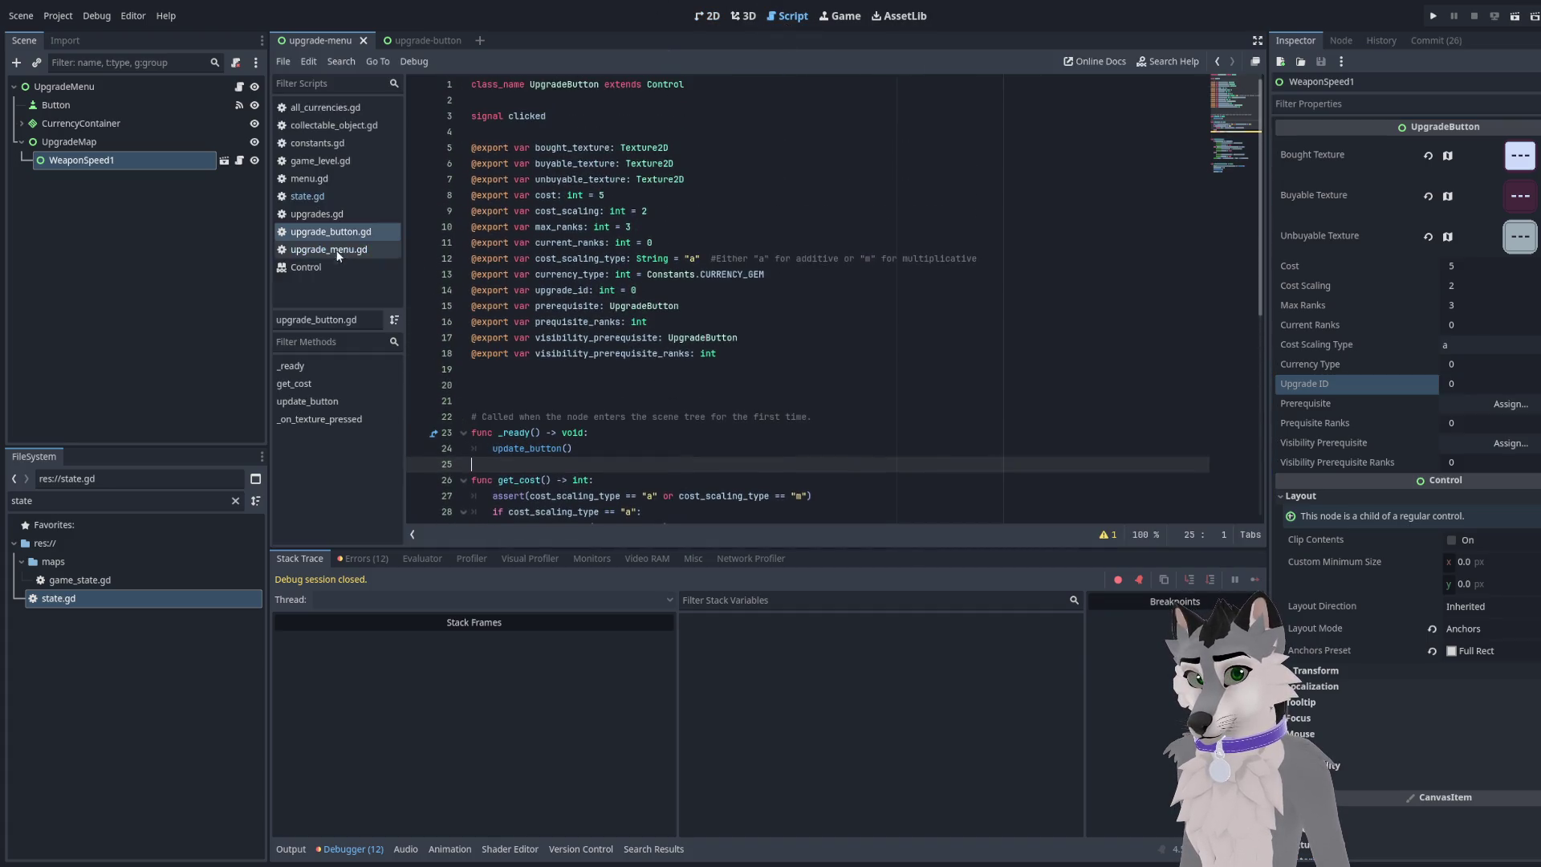
Open upgrades.gd and delete the empty line after var upgrade_list
{"action": "left_click", "coordinate": [317, 214]}
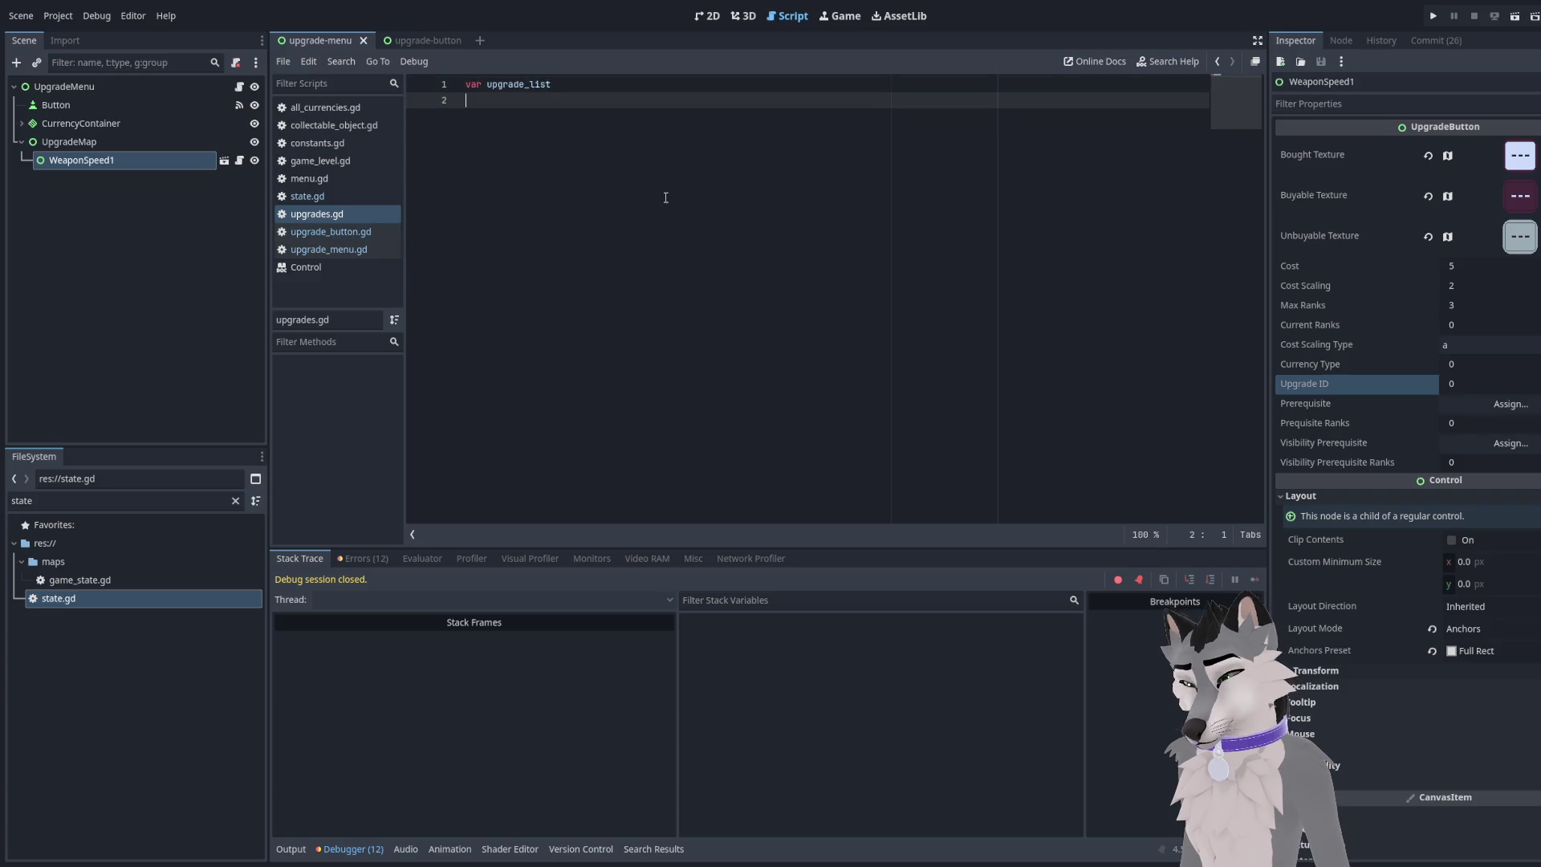
{"action": "key", "text": "BackSpace"}
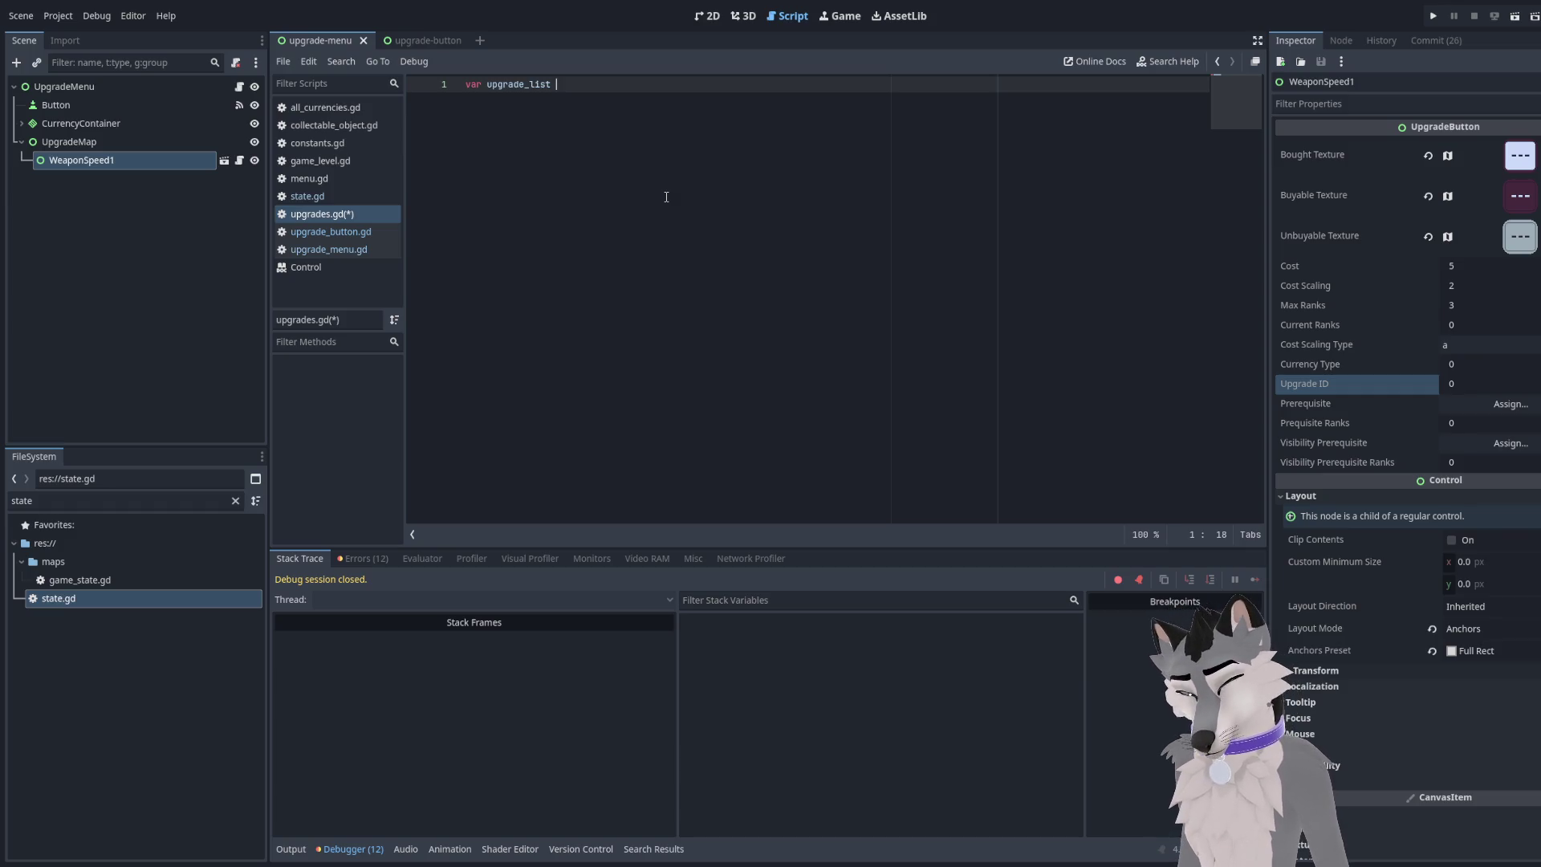
Add a line after upgrade_list, save upgrades.gd, and run the game with F5
{"action": "key", "text": "Return"}
{"action": "key", "text": "ctrl+s"}
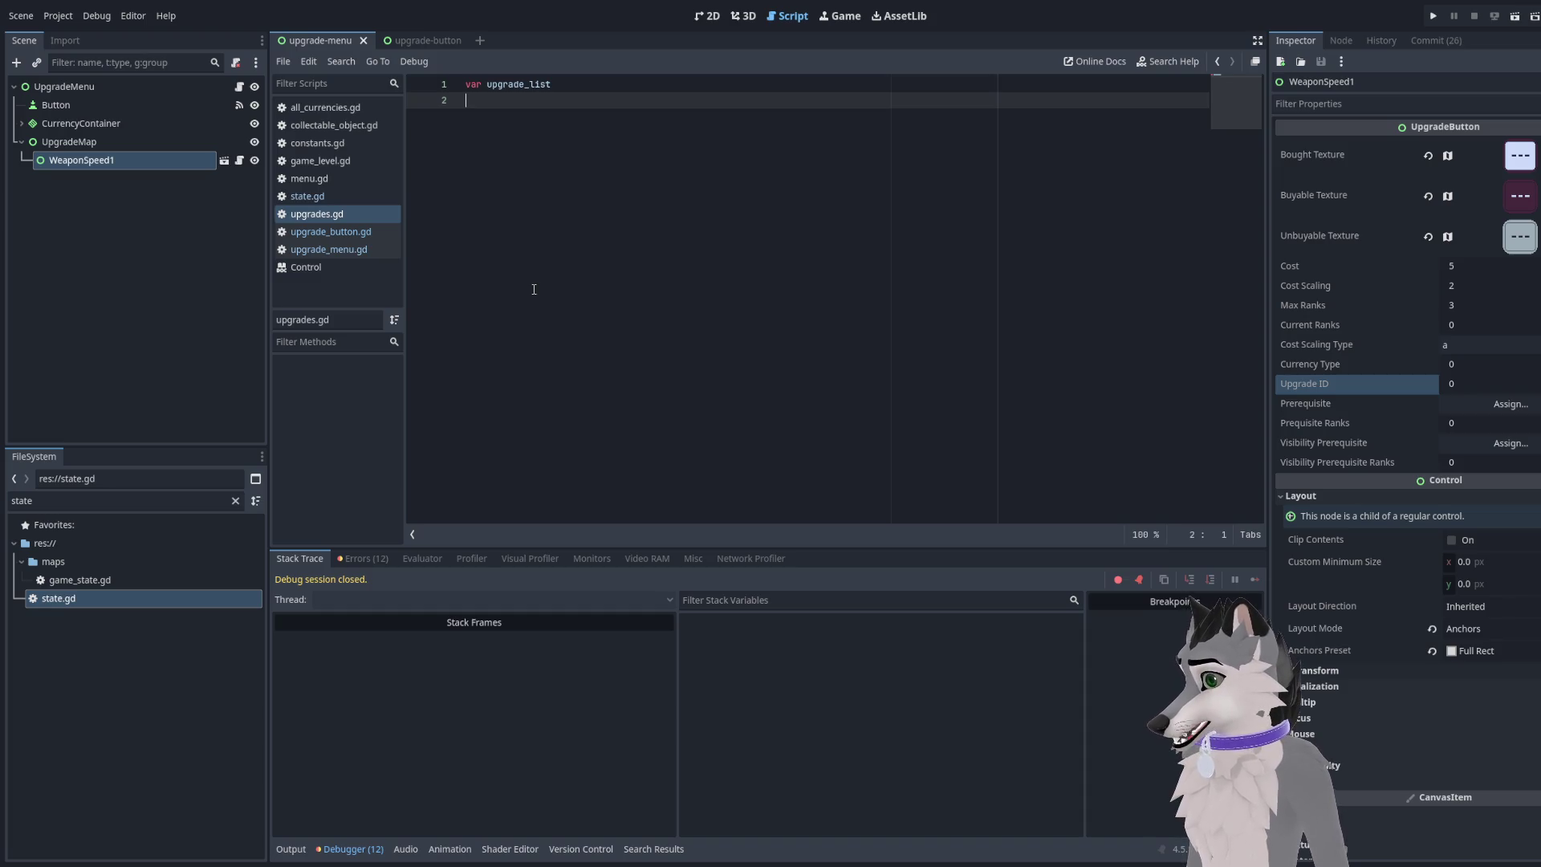
{"action": "key", "text": "F5"}
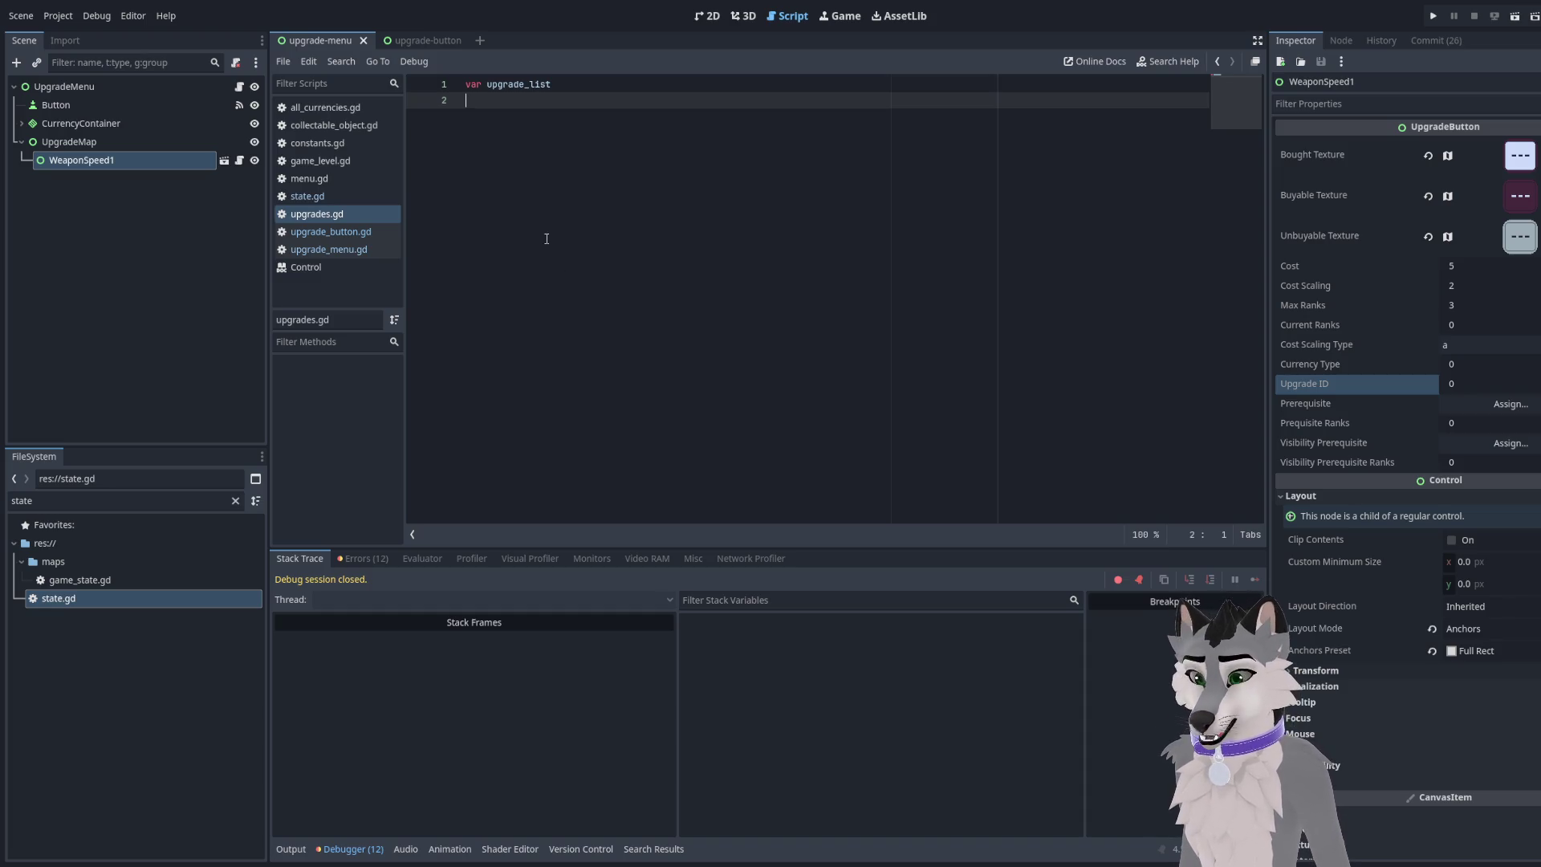